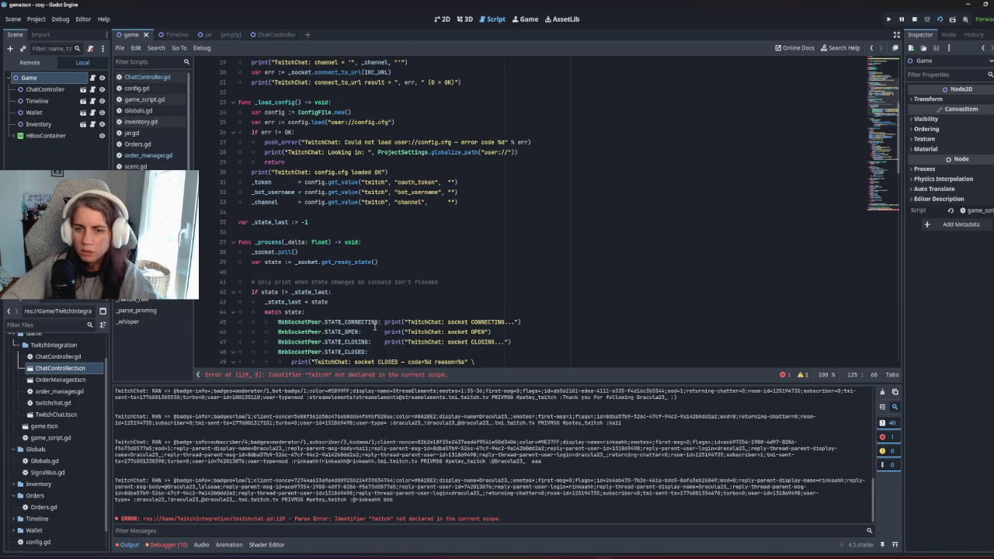
scroll(375, 328, down, 5)
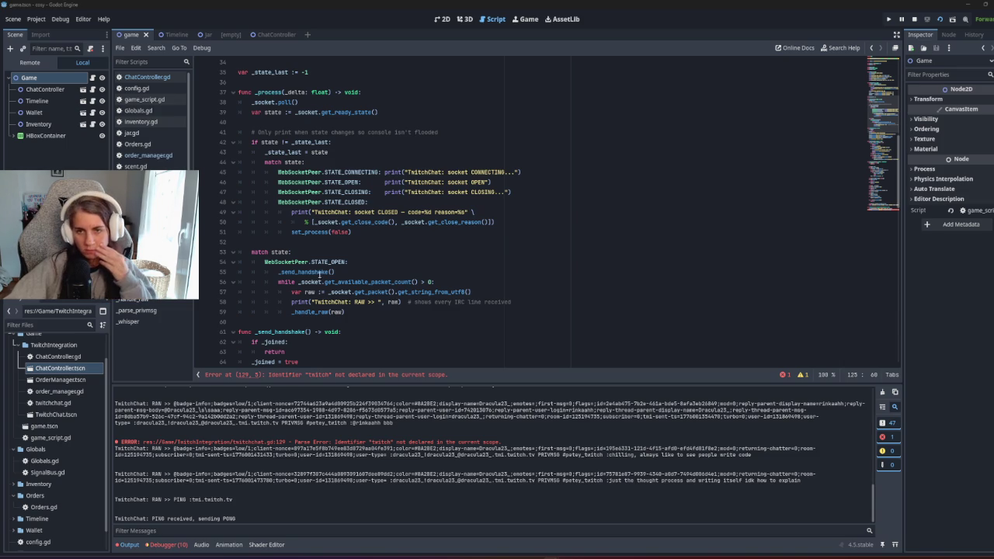
Step: Run the game with F5 to test the Twitch chat connection
scroll(317, 282, up, 5)
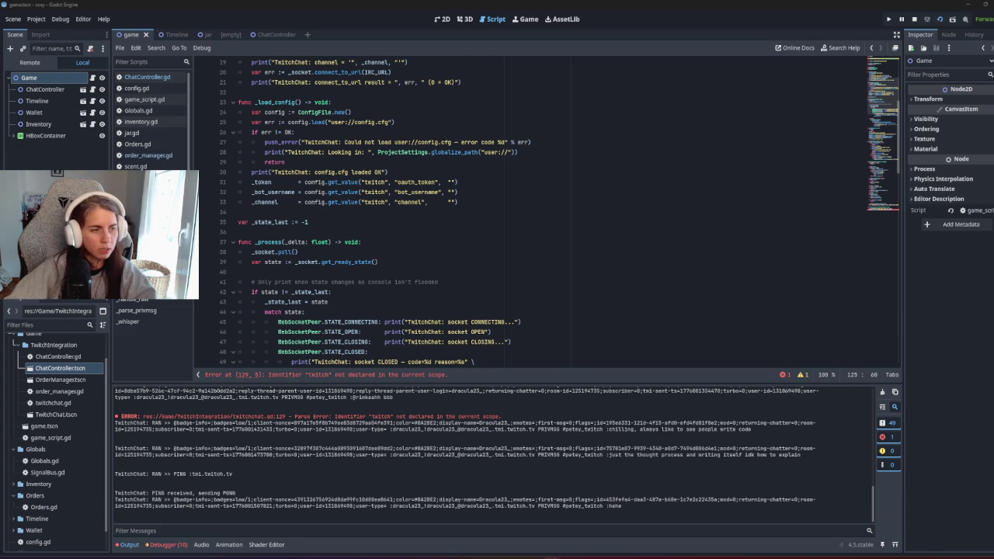
scroll(264, 278, up, 6)
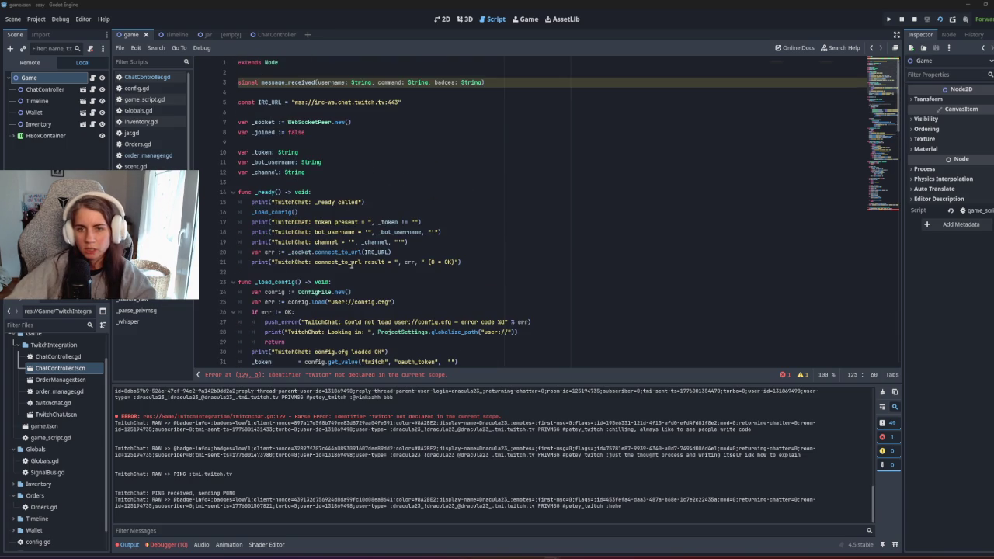
scroll(352, 265, down, 9)
scroll(491, 303, down, 4)
scroll(413, 284, down, 3)
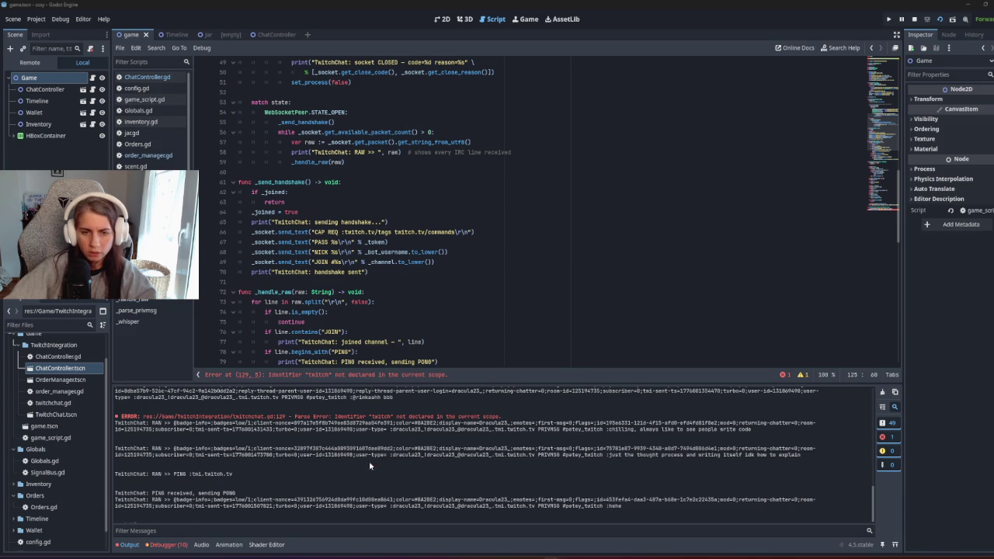
key(F5)
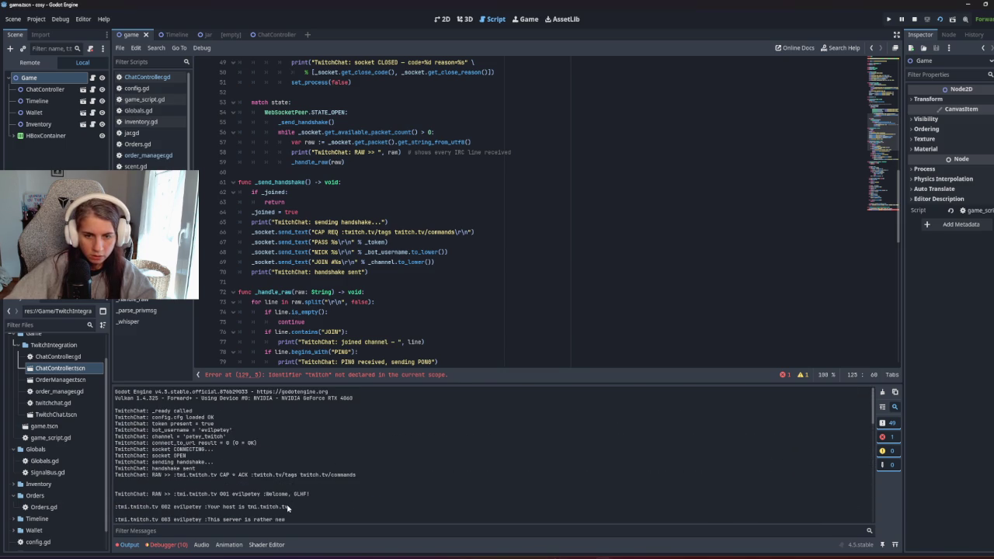
Step: Inspect the host greeting and 002 welcome lines in the Output log
drag(289, 506, 174, 506)
click(164, 509)
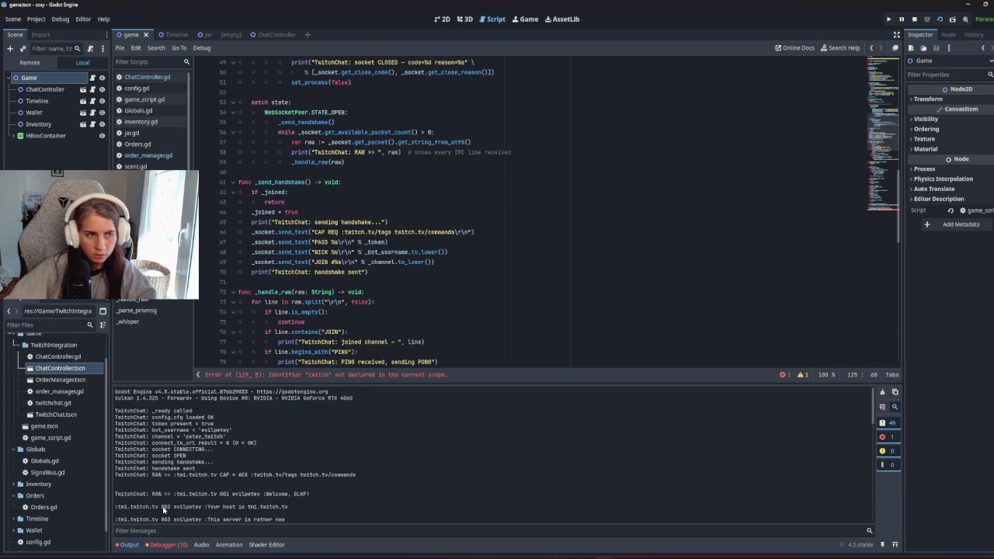
double_click(164, 508)
drag(217, 509, 289, 509)
click(302, 510)
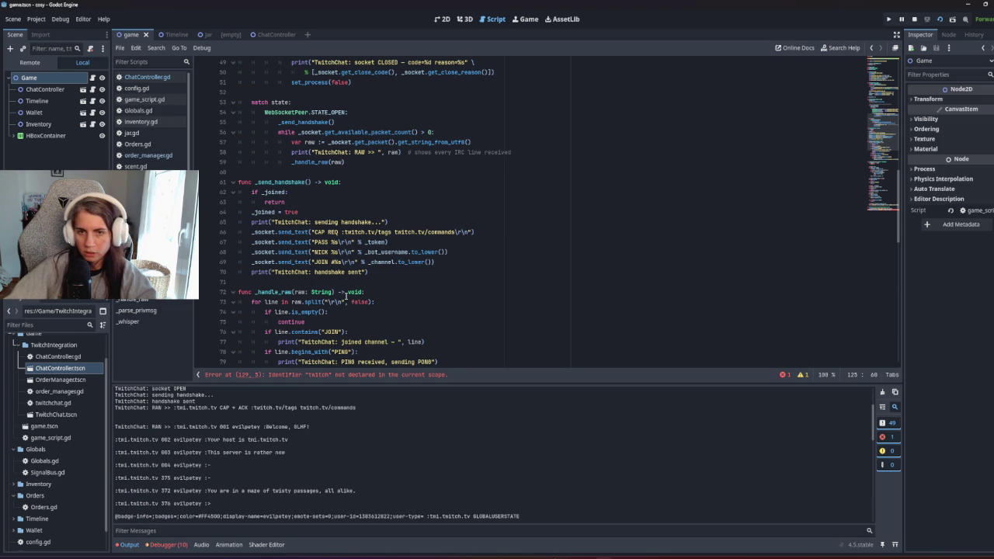
scroll(345, 302, up, 10)
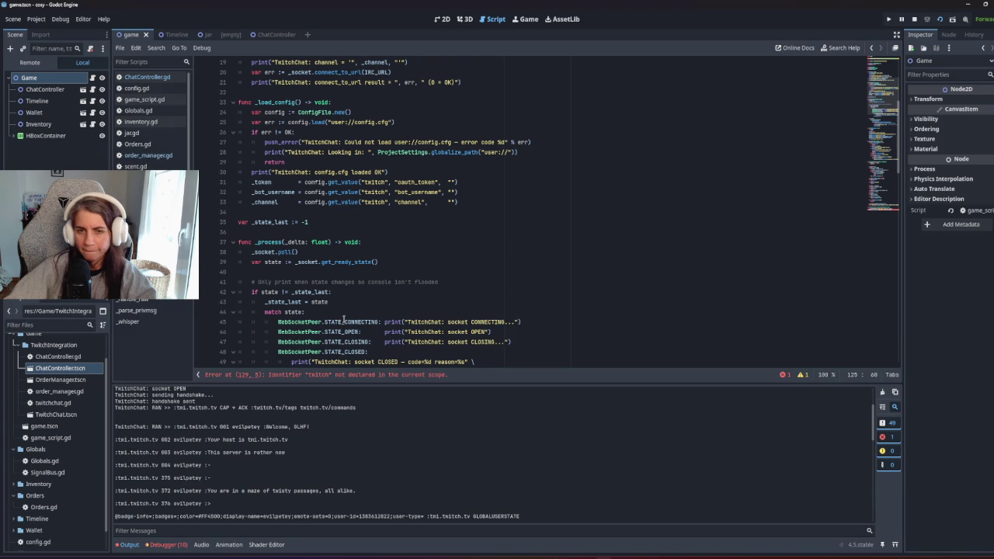
scroll(345, 318, up, 3)
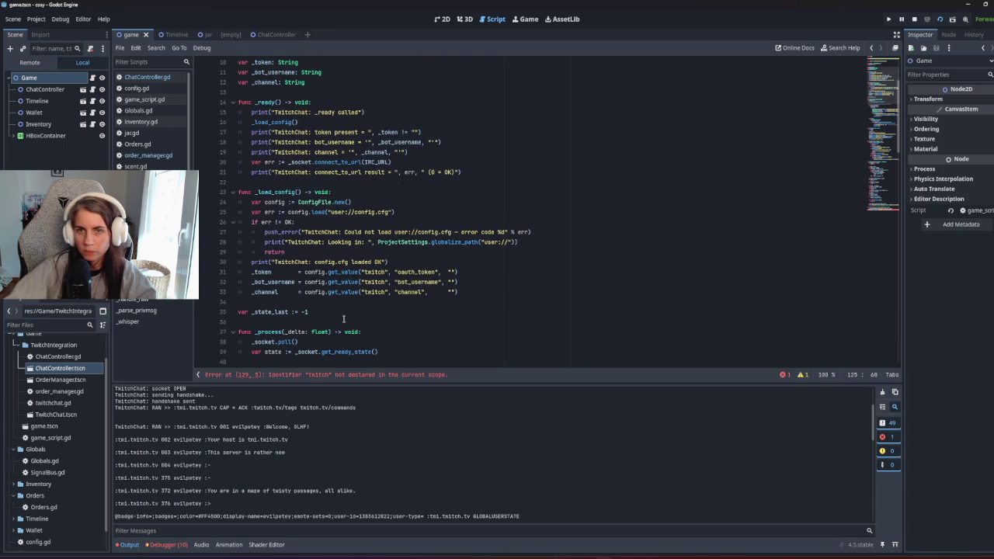
scroll(344, 319, up, 2)
scroll(357, 319, down, 12)
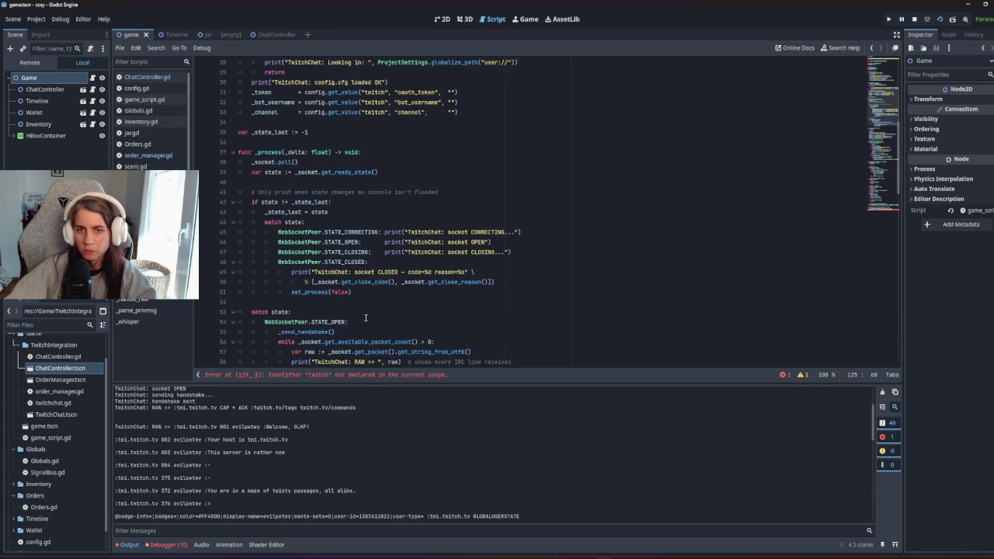
scroll(366, 318, down, 2)
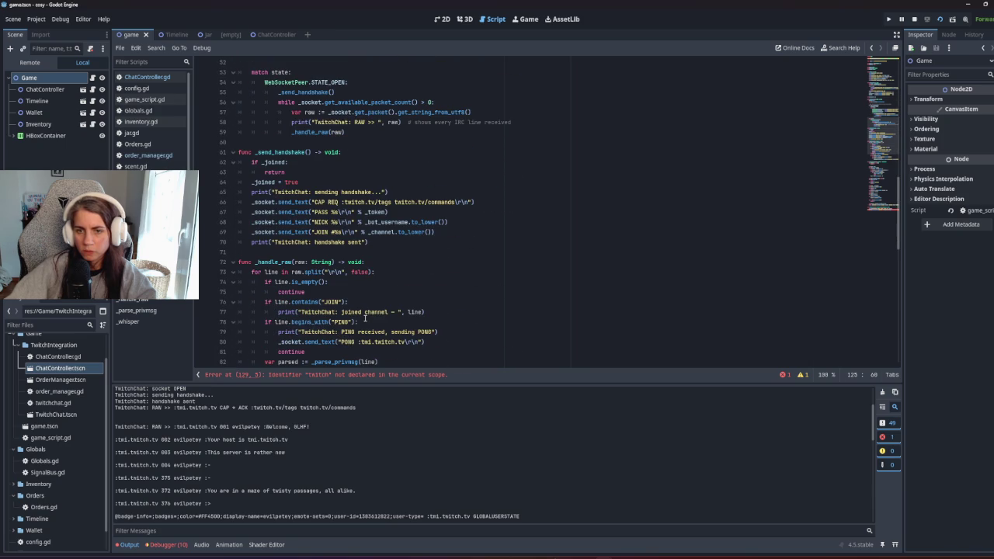
scroll(364, 318, down, 1)
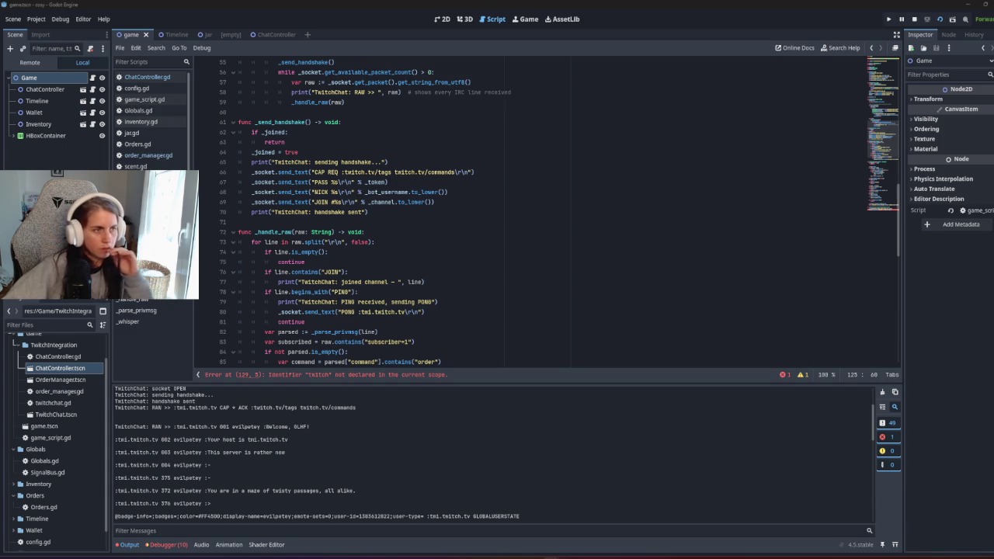
scroll(338, 253, down, 6)
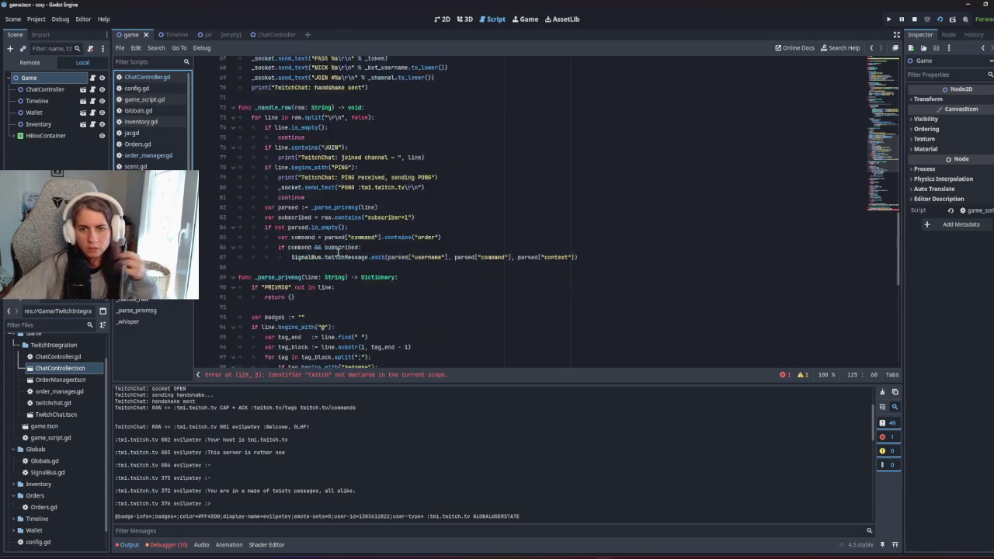
scroll(337, 253, down, 9)
scroll(340, 254, up, 14)
scroll(343, 256, up, 4)
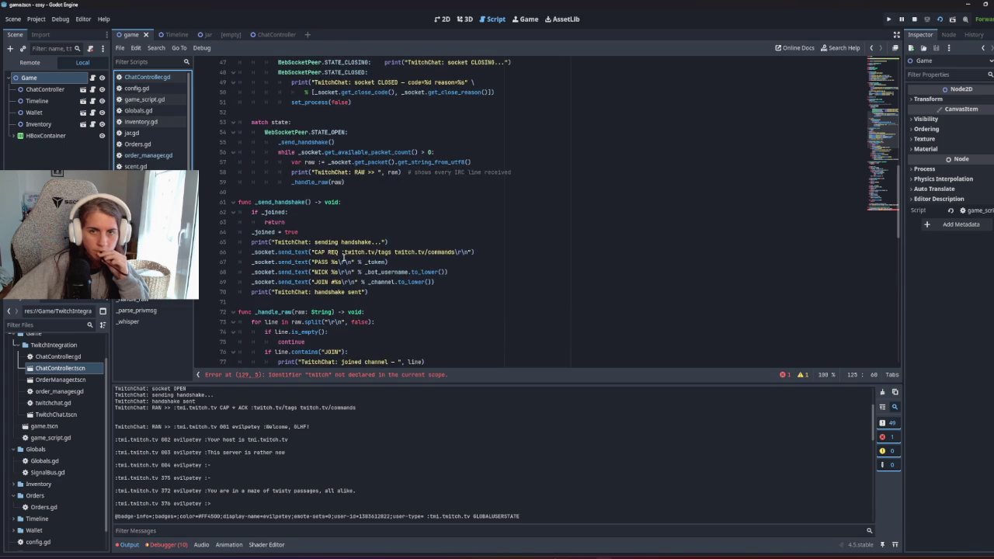
scroll(342, 257, up, 13)
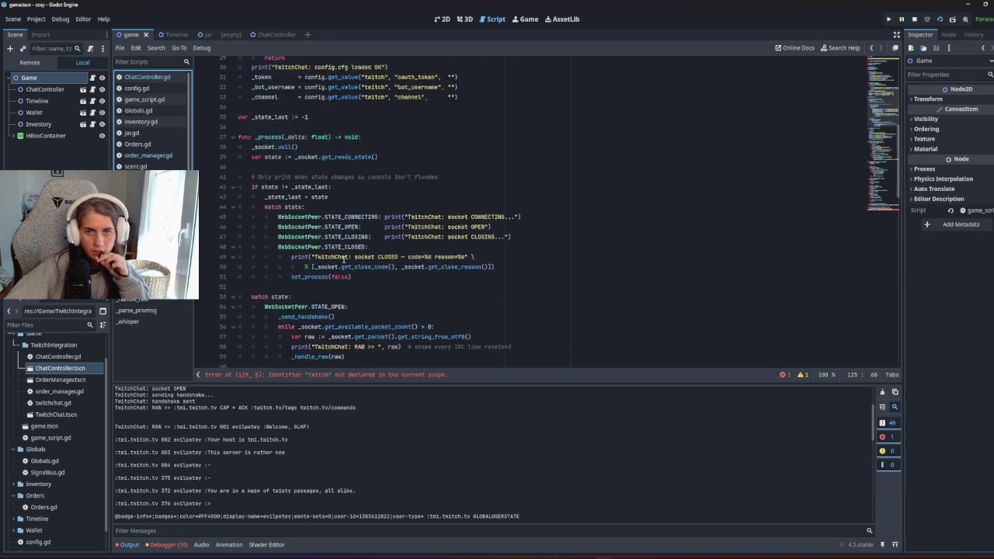
scroll(342, 262, down, 20)
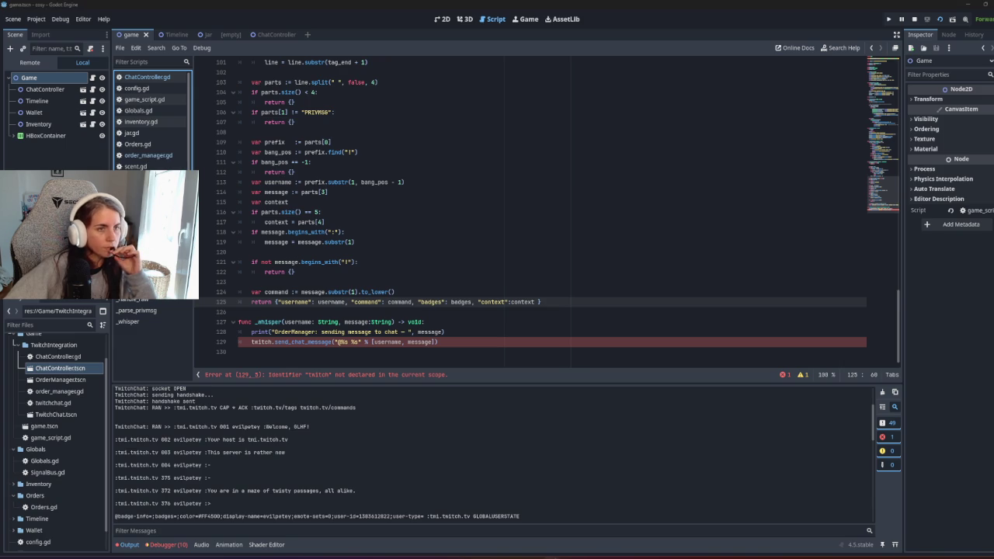
drag(441, 342, 237, 322)
Step: Paste send_chat_message over _whisper and re-indent its if and push_warning lines with tabs
text(func send_chat_message(message: String) -> void:     if _socket.get_ready_state() != WebSocketPeer.STATE_OPEN:         push_warning("TwitchChat: socket not open, cannot send message")         return     _socket.send_text("PRIVMSG #%s :%s\r\n" % [_channel.to_lower(), message]))
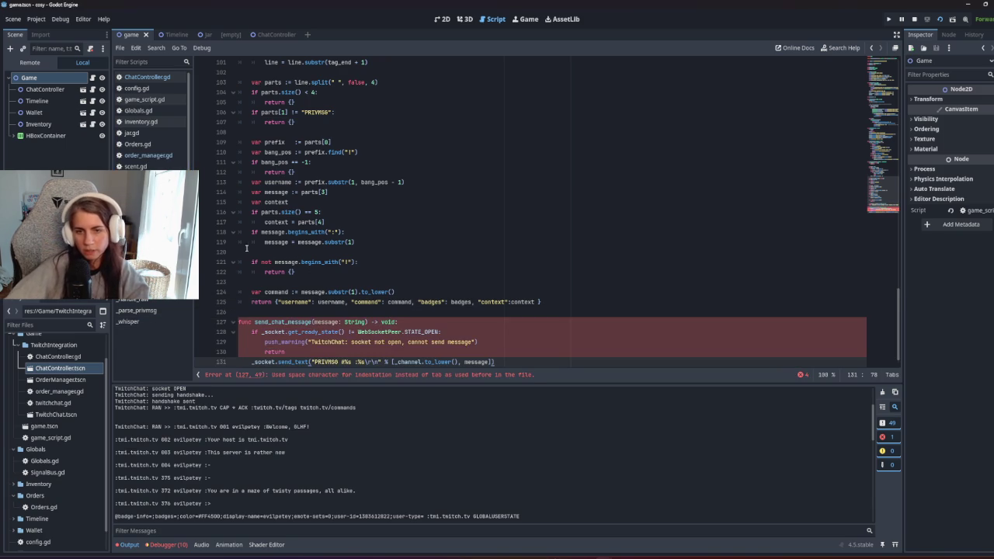
click(404, 301)
scroll(404, 301, down, 1)
click(249, 322)
key(BackSpace)
key(BackSpace)
key(BackSpace)
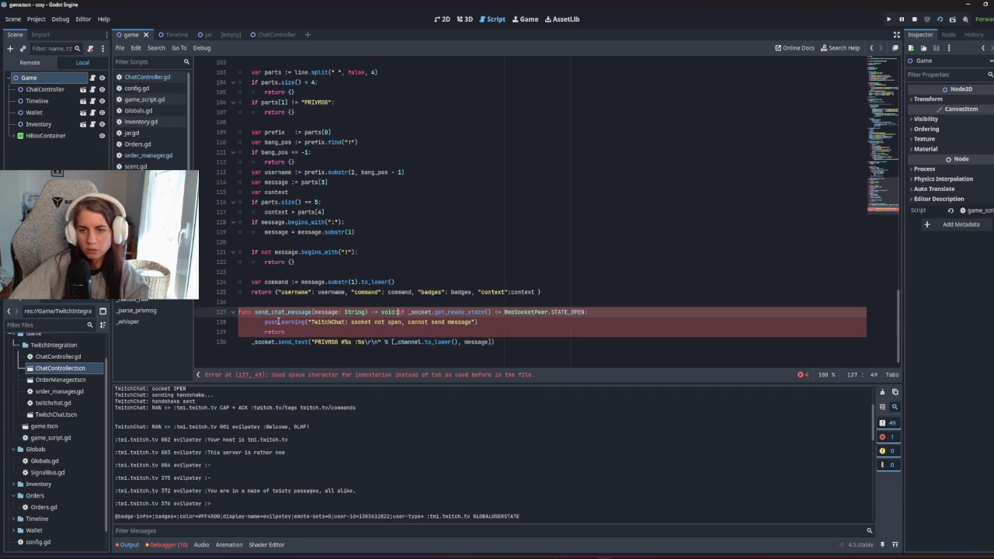
key(Return)
click(265, 332)
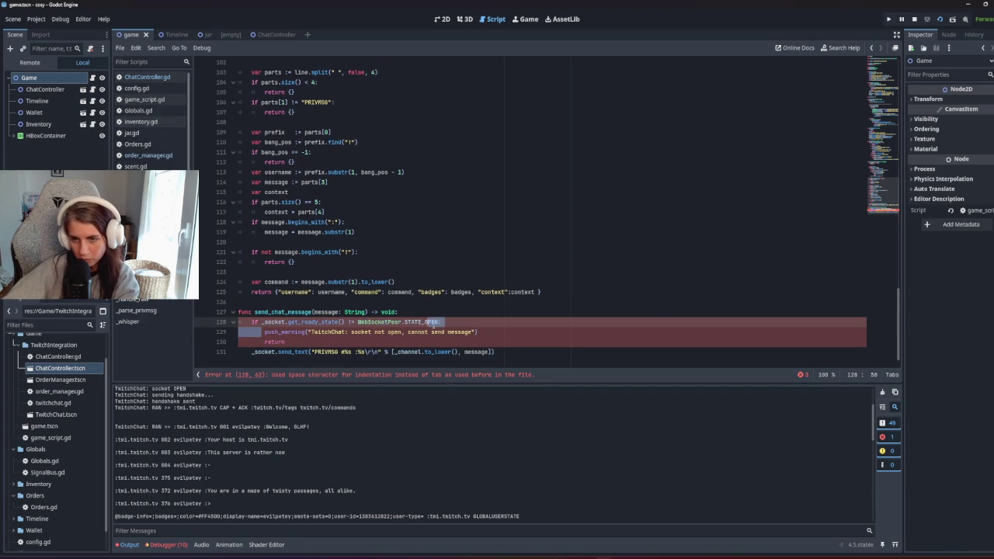
key(BackSpace)
key(BackSpace)
key(BackSpace)
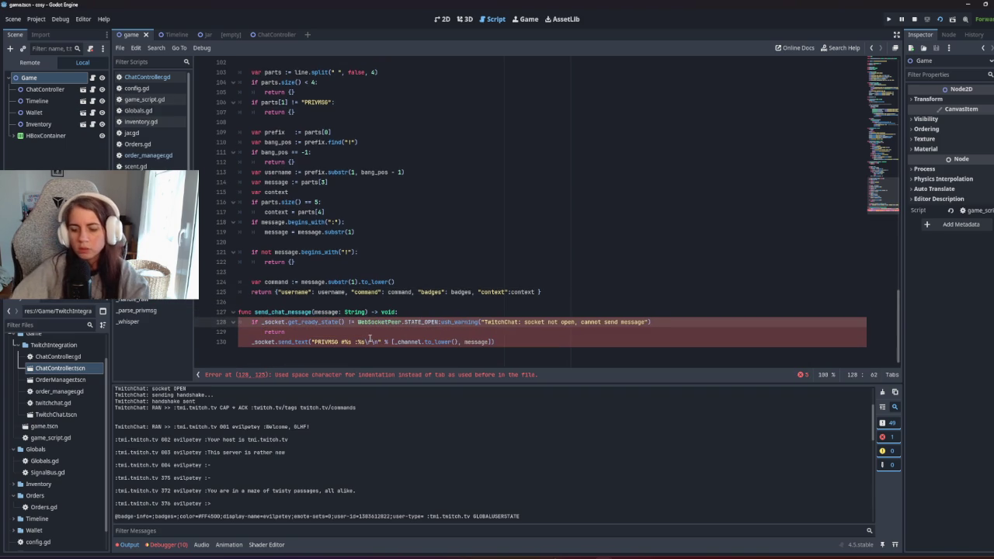
key(Return)
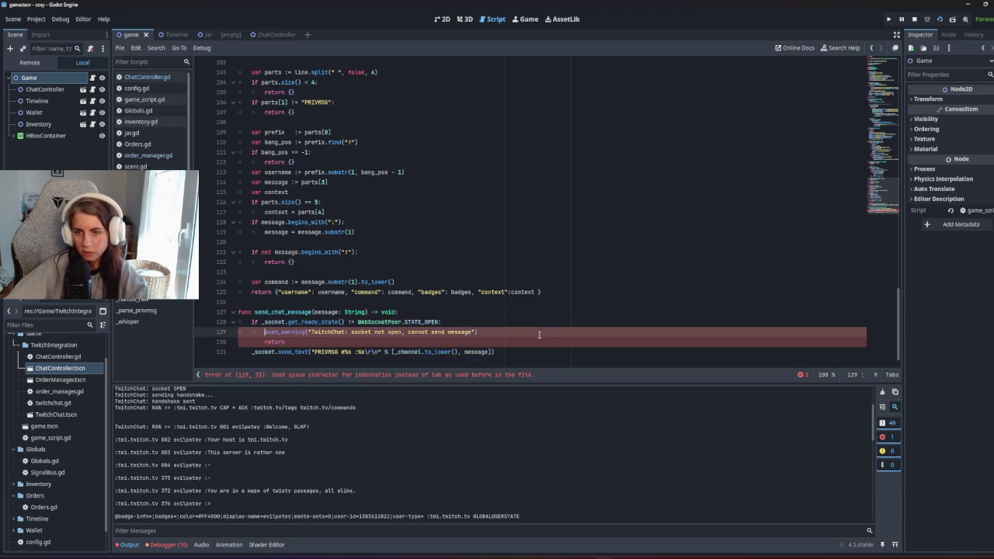
Step: Re-indent the return and send_text lines of send_chat_message with single tabs
key(Down)
key(Home)
key(Tab)
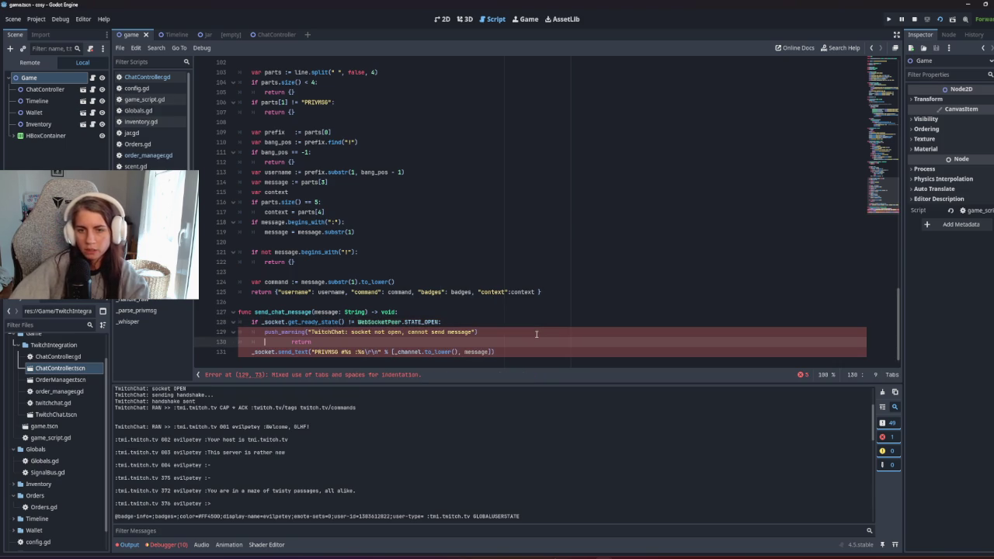
key(BackSpace)
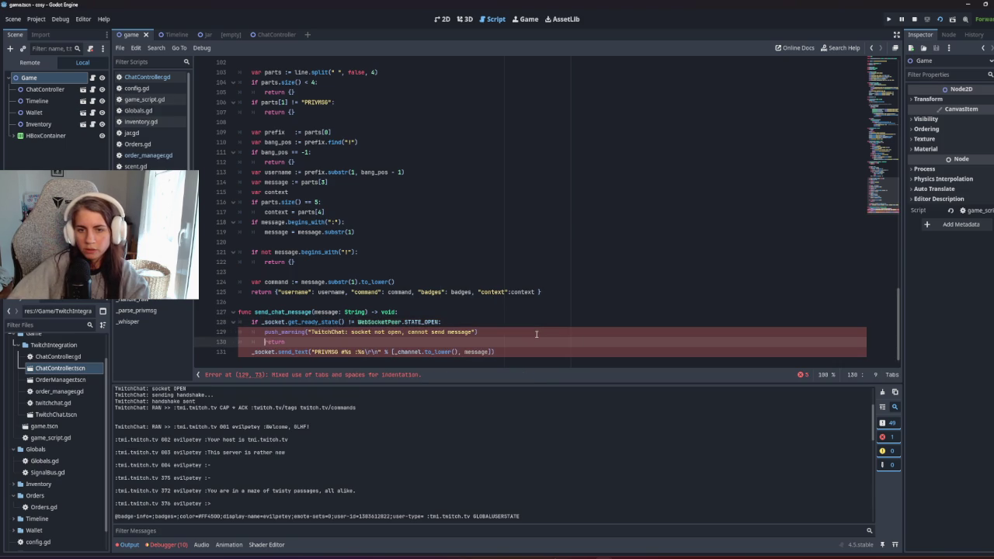
key(Tab)
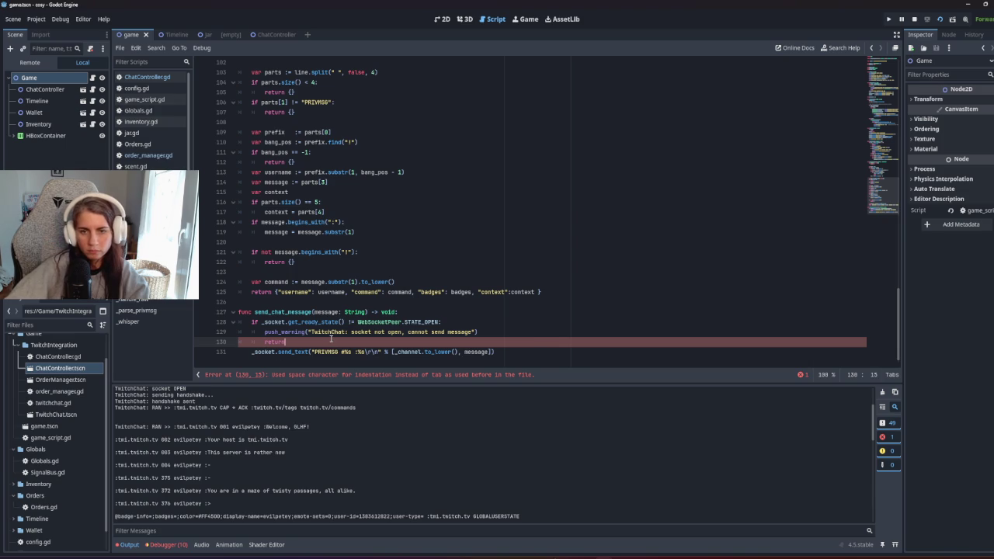
key(Down)
key(Home)
key(Tab)
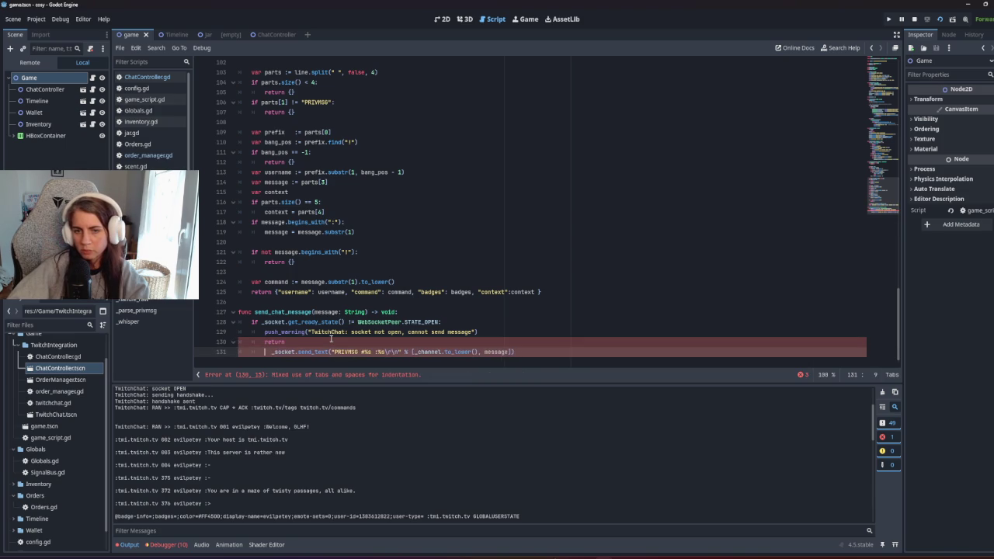
key(BackSpace)
key(Delete)
text(_)
key(Escape)
click(466, 341)
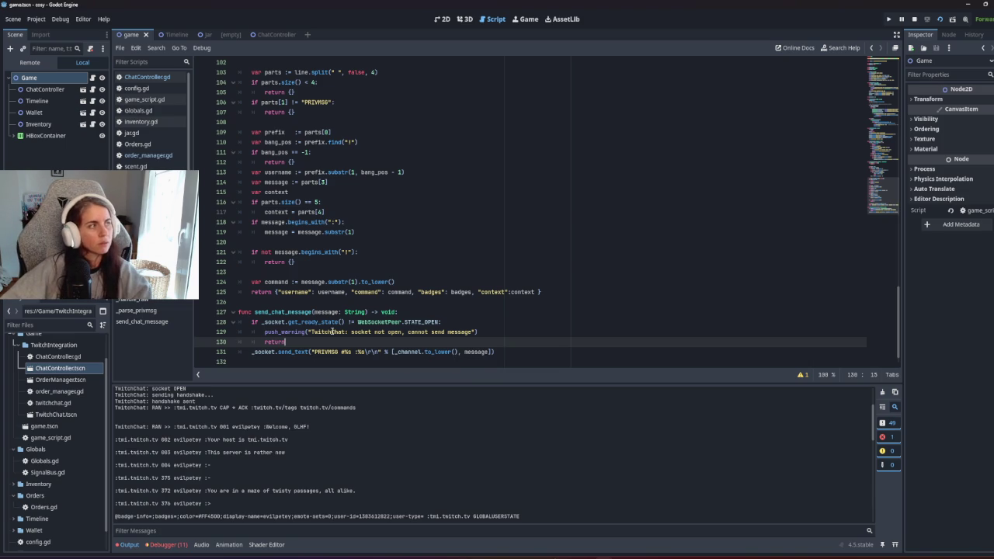
Step: Review the finished send_chat_message function, selecting its name and push_warning line
click(480, 244)
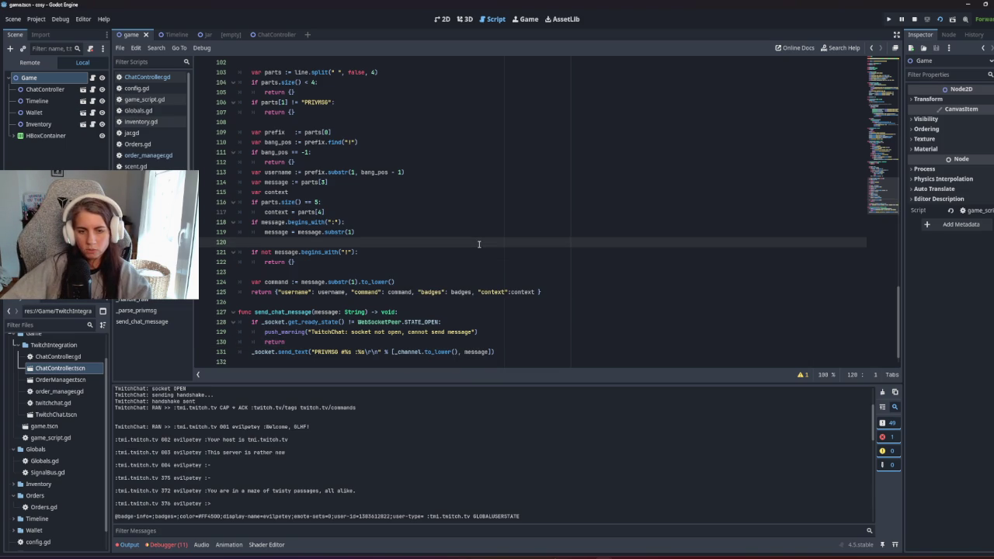
scroll(479, 245, down, 1)
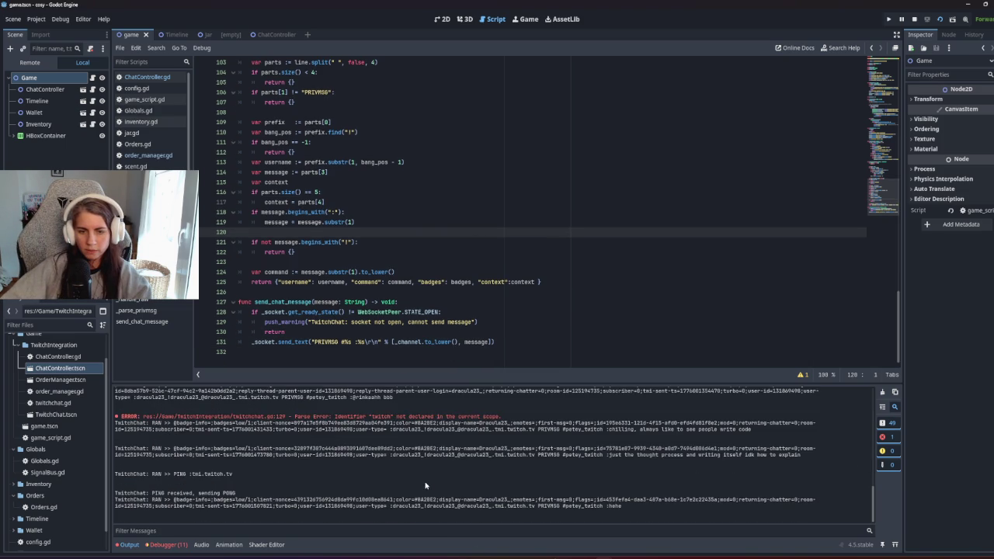
click(287, 302)
click(450, 342)
double_click(289, 302)
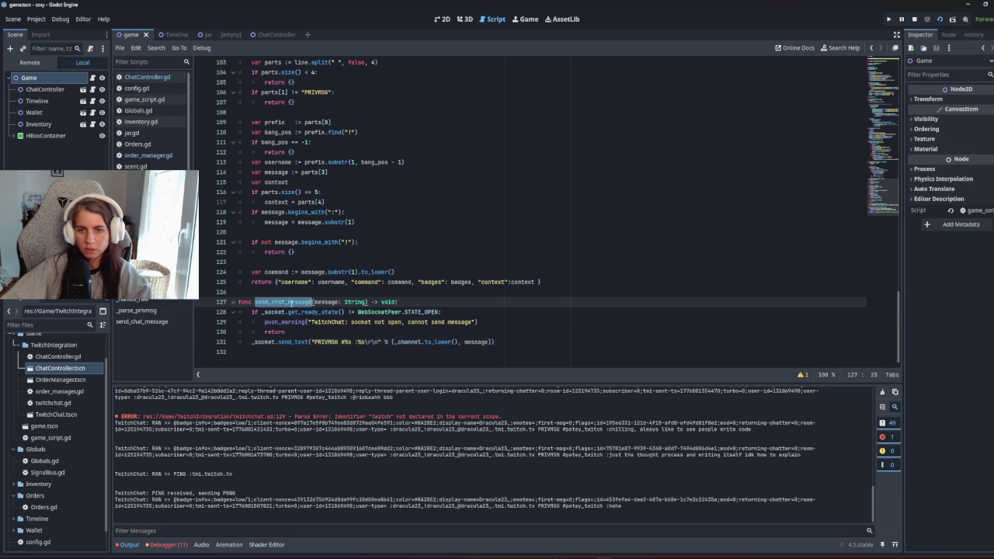
click(378, 321)
scroll(378, 322, up, 8)
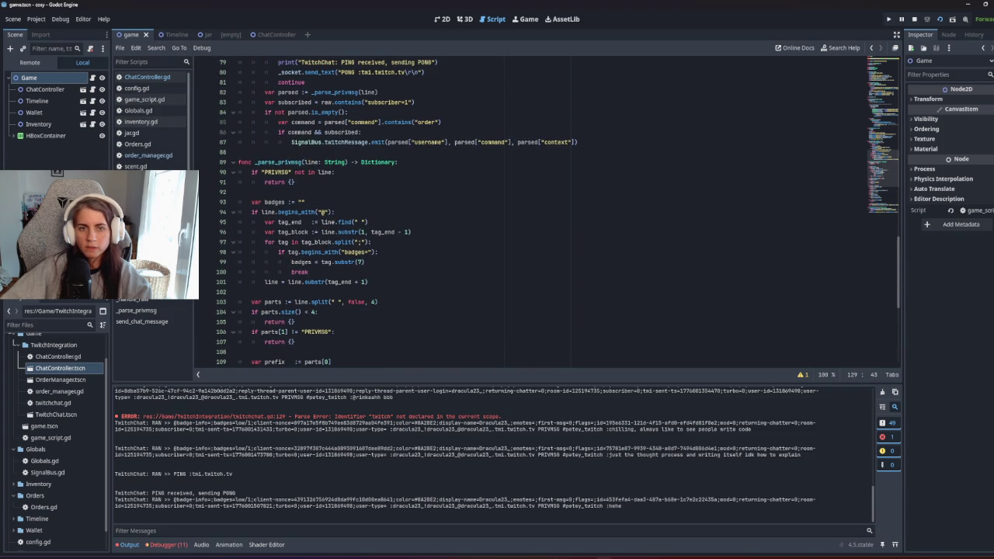
Step: Delete the leftover _whisper function from order_manager.gd and save
click(148, 155)
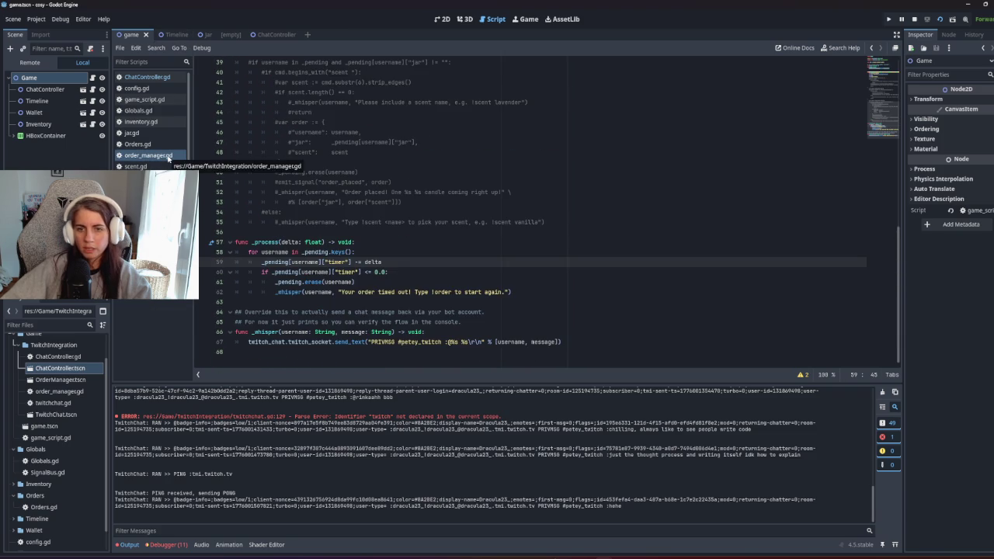
click(412, 300)
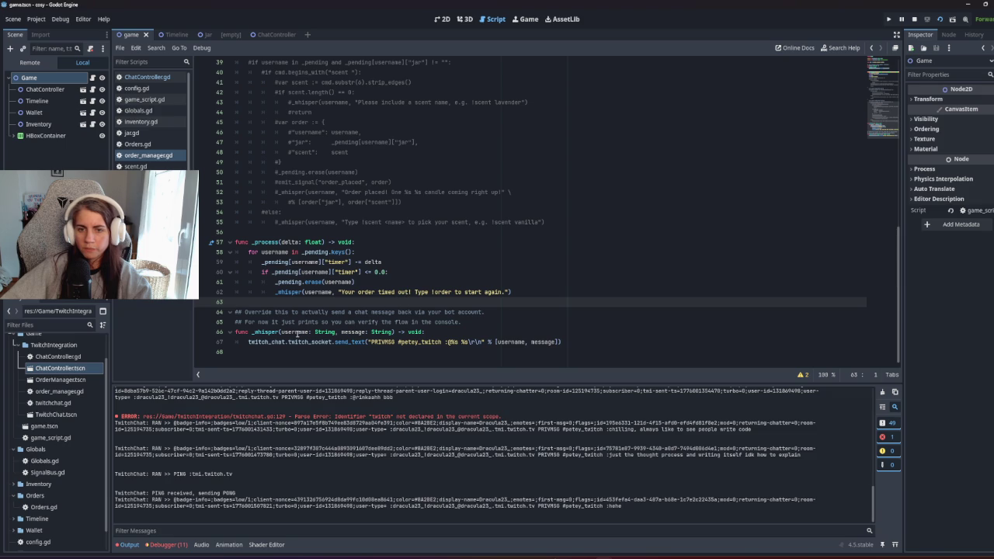
drag(591, 346, 621, 301)
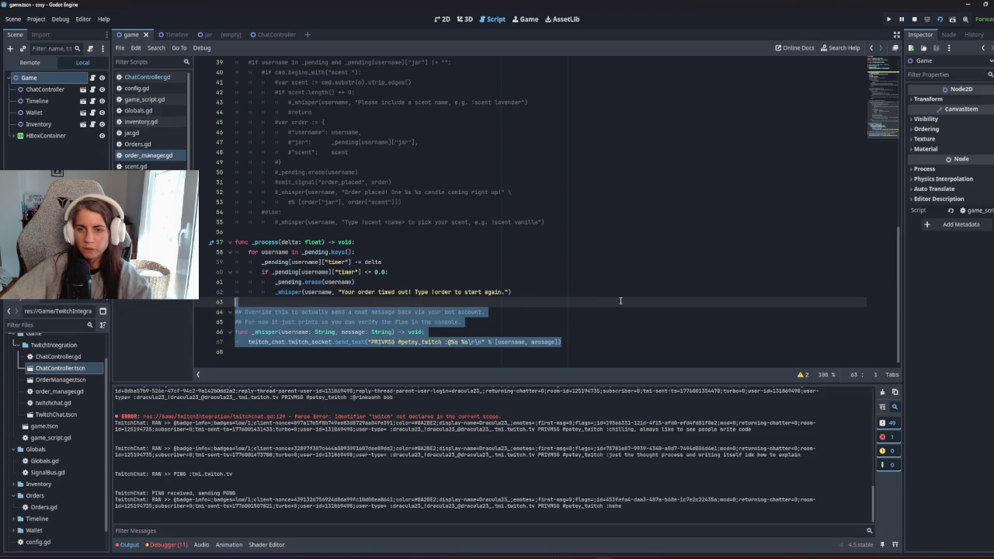
key(shift+Down)
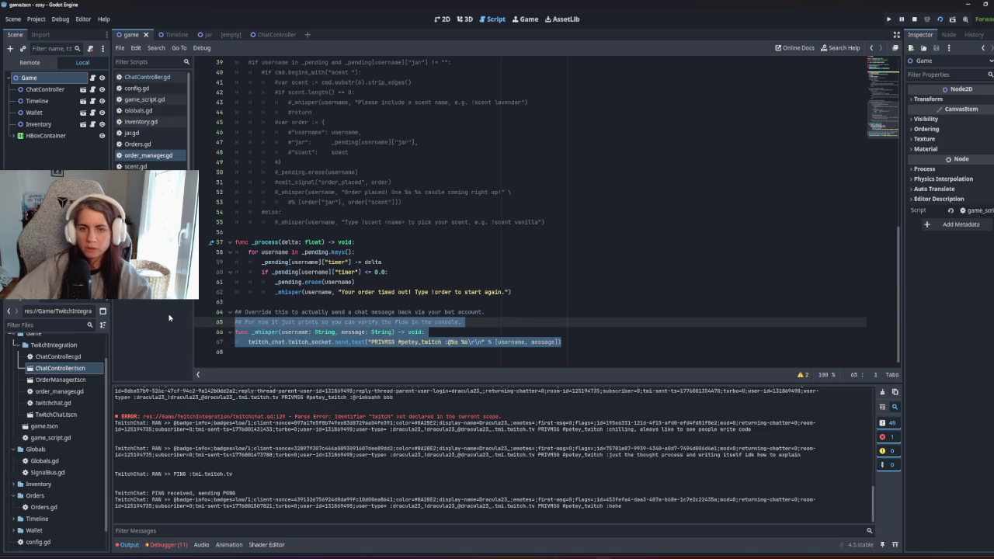
key(Delete)
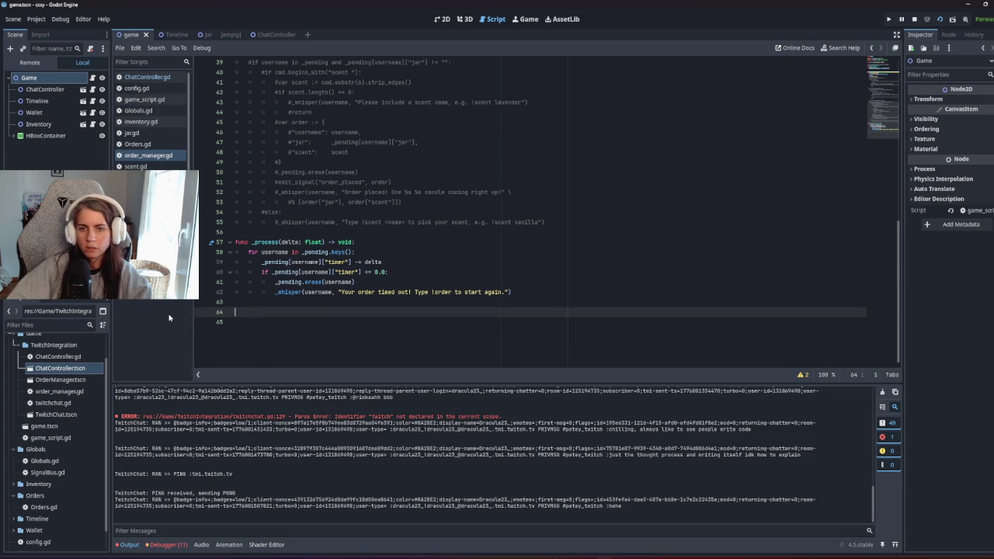
key(BackSpace)
key(BackSpace)
key(ctrl+s)
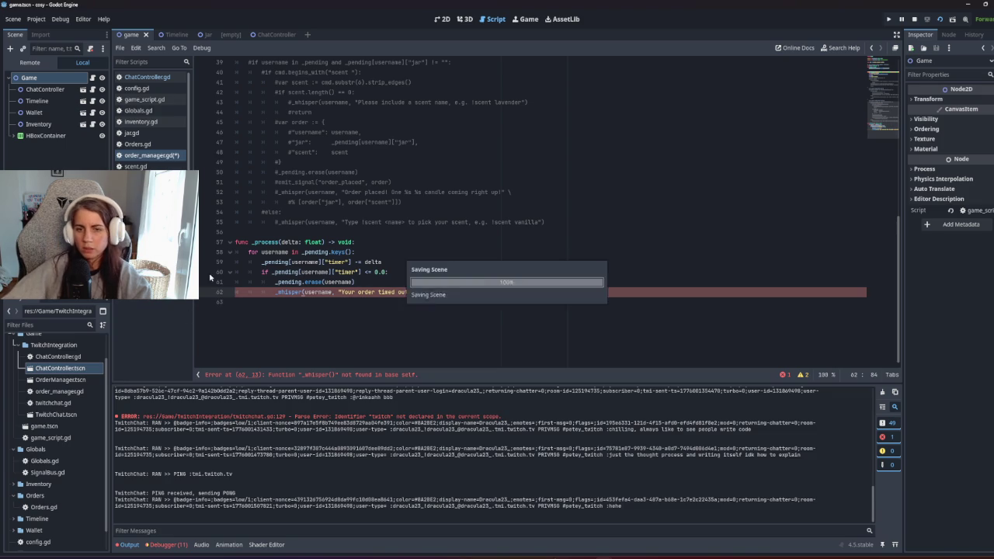
Step: Remove the broken _whisper call line and save order_manager.gd again
click(270, 315)
key(shift+Up)
key(BackSpace)
key(BackSpace)
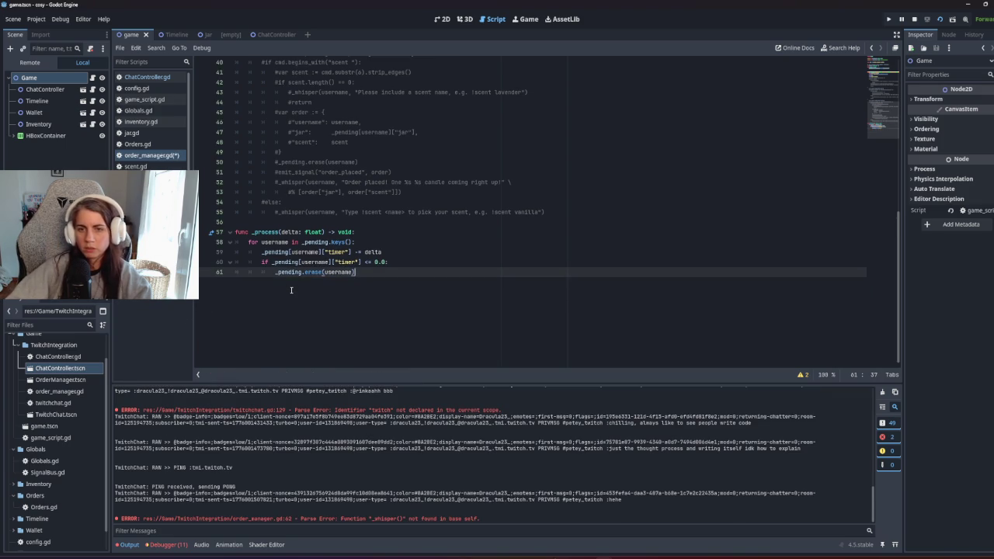
key(Return)
key(ctrl+s)
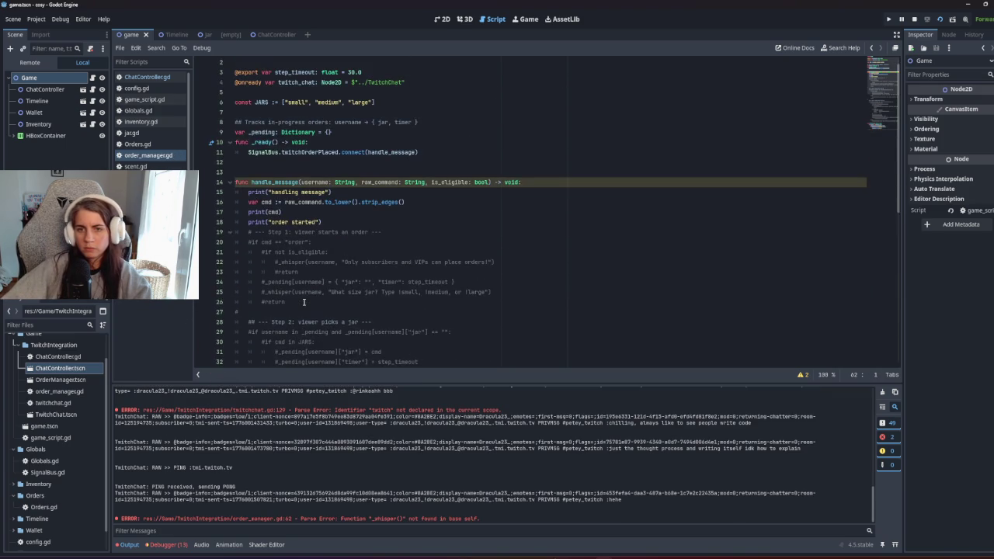
Step: Step through handle_message's print lines, then go back to twitchchat.gd
scroll(304, 302, up, 1)
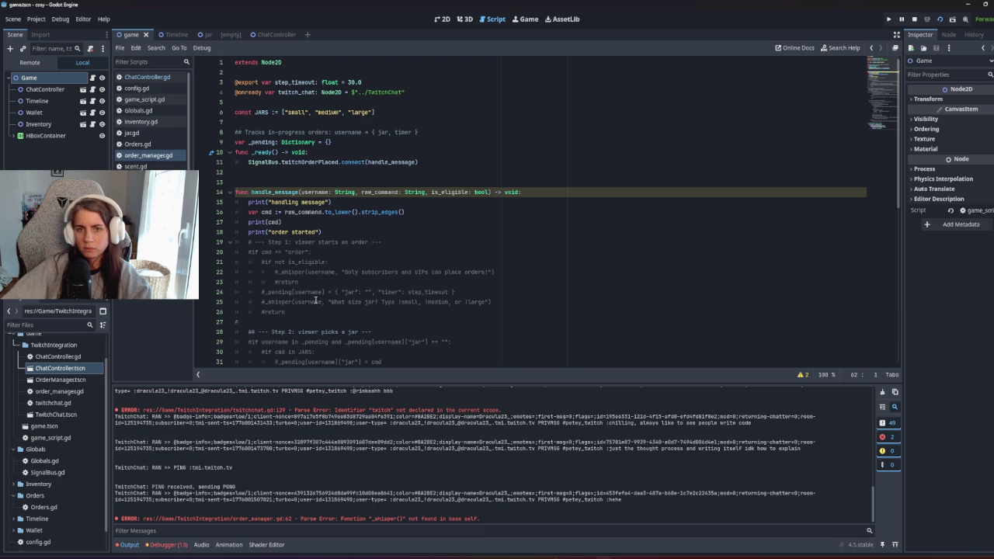
click(297, 202)
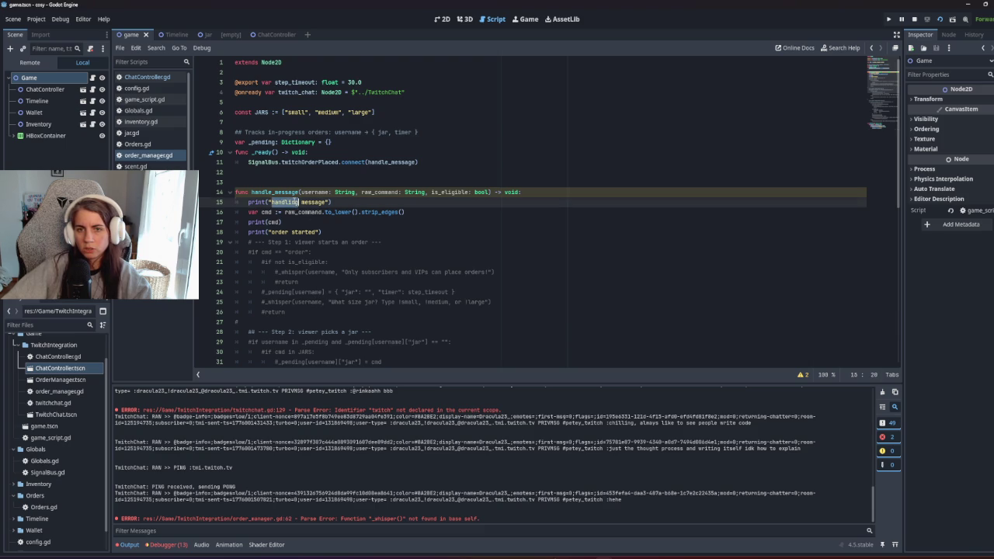
key(Down)
key(Down)
key(Down)
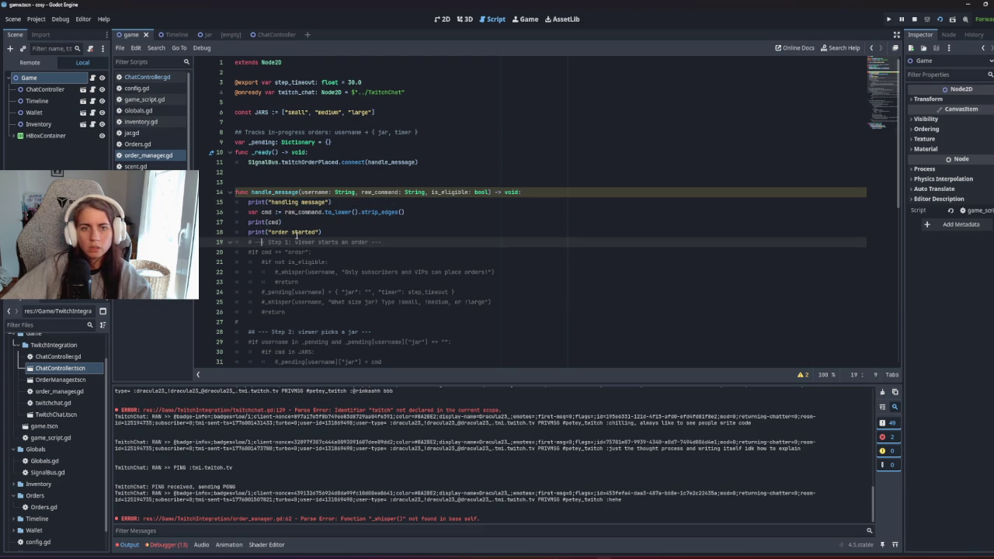
key(alt+Left)
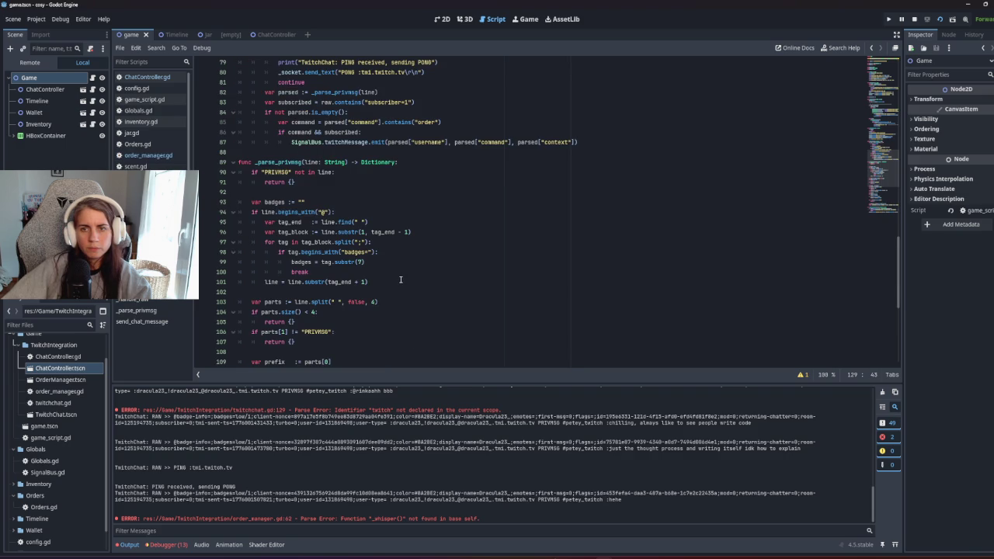
Step: In ChatController.gd, delete the unfinished twitch call line and start a fresh line in _on_message
click(146, 77)
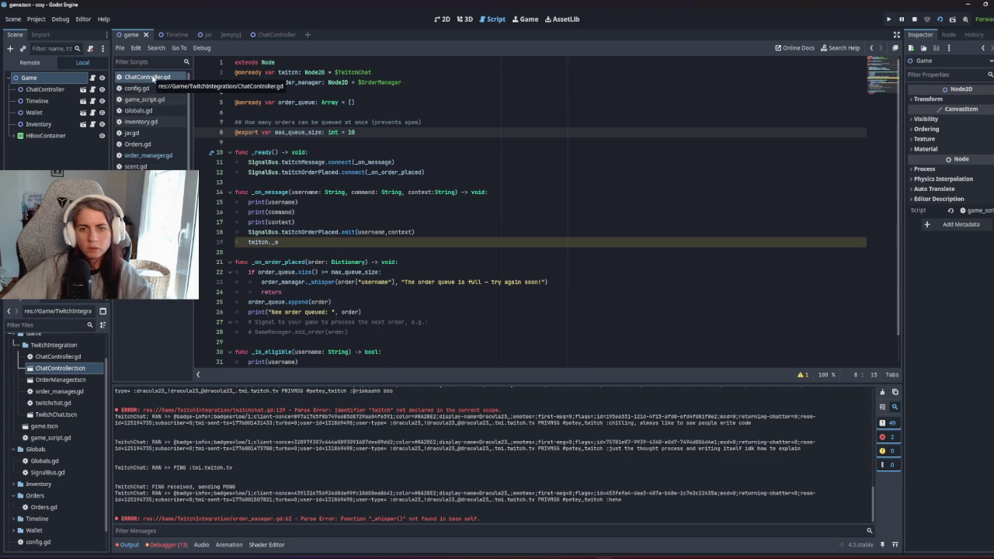
double_click(285, 243)
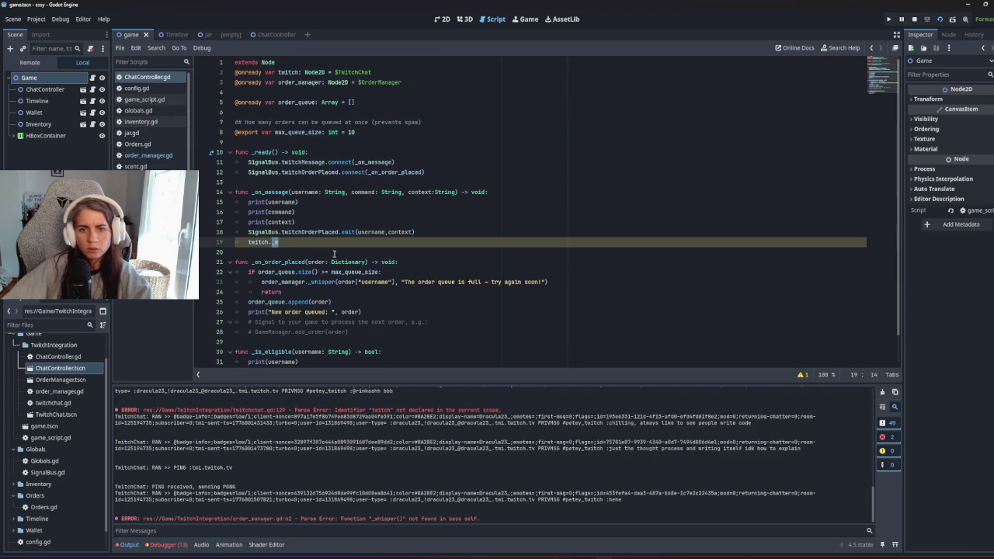
key(ctrl+shift+k)
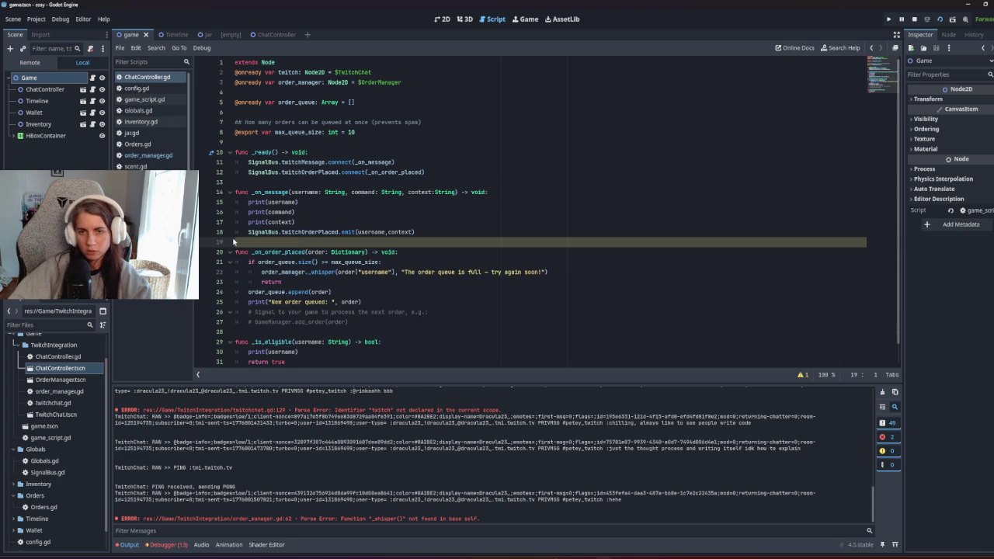
key(Up)
key(End)
key(Return)
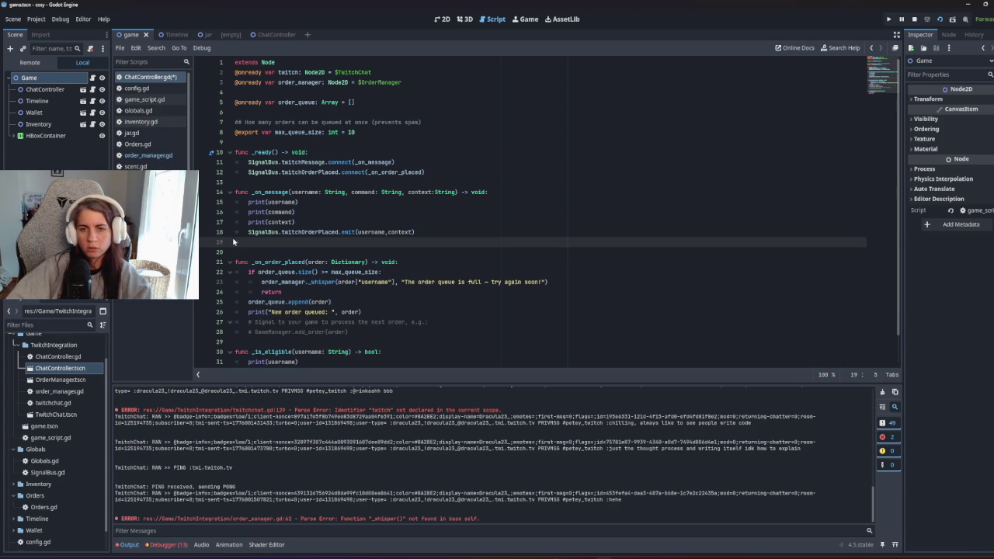
scroll(272, 216, down, 1)
scroll(272, 216, up, 1)
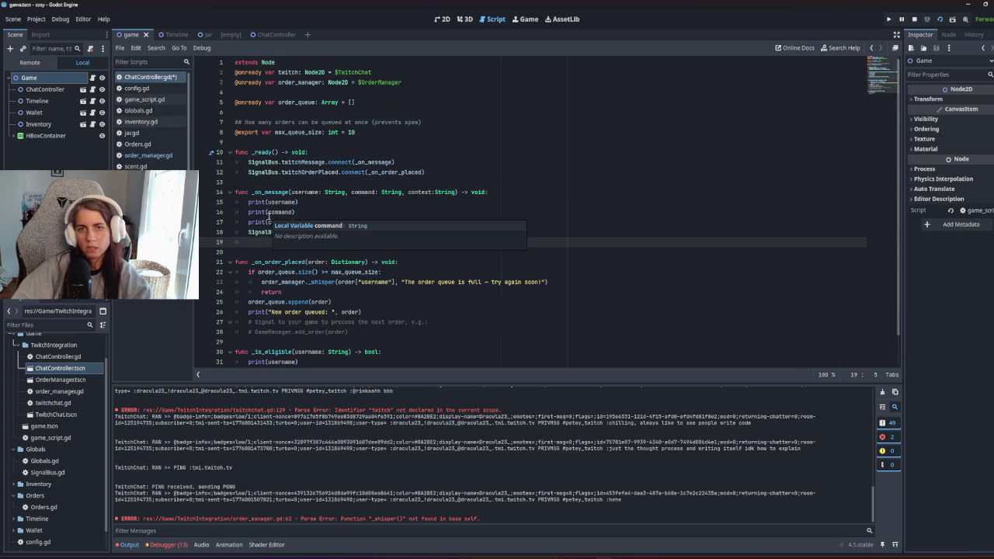
Step: Write twitch.send_chat_message() after checking the function name in twitchchat.gd, then save
text(twitch.send)
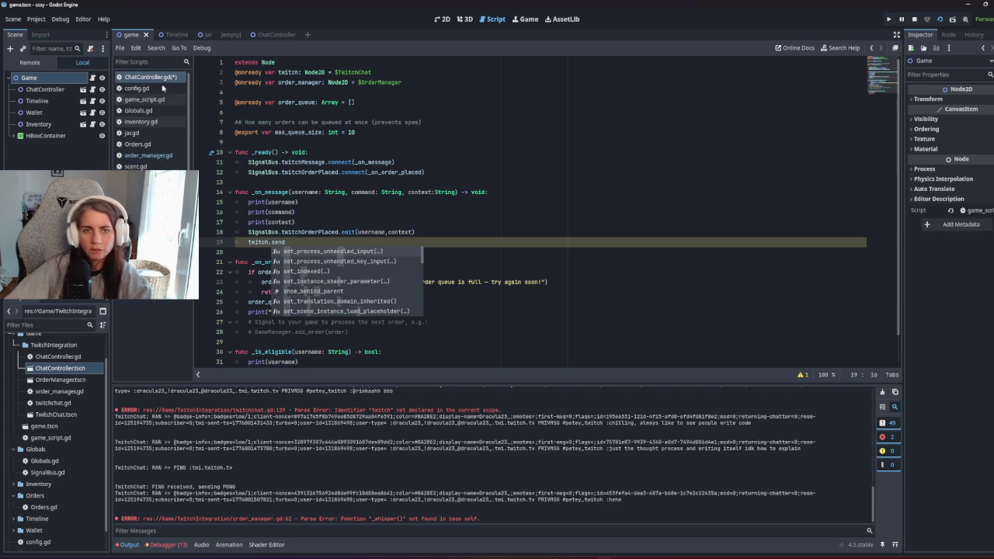
key(alt+Left)
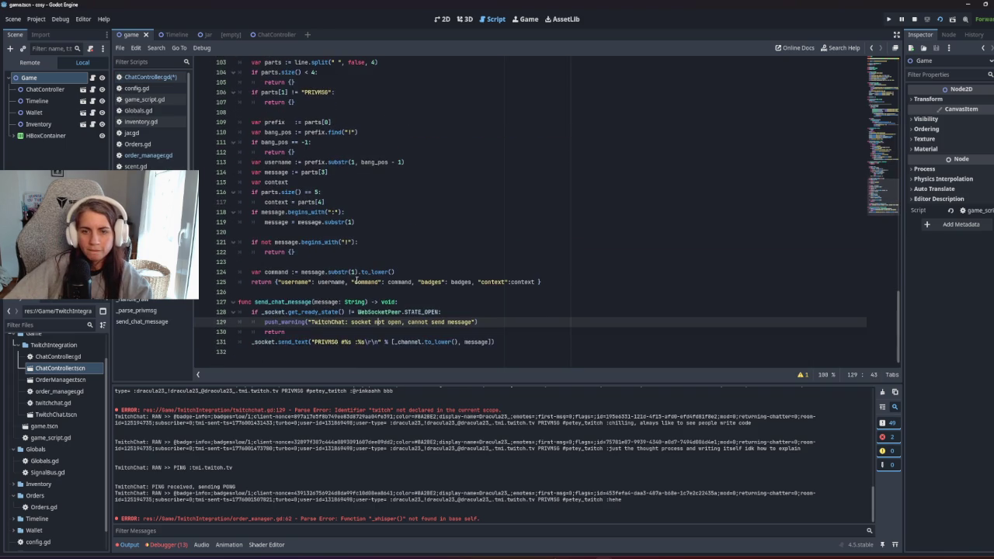
double_click(307, 302)
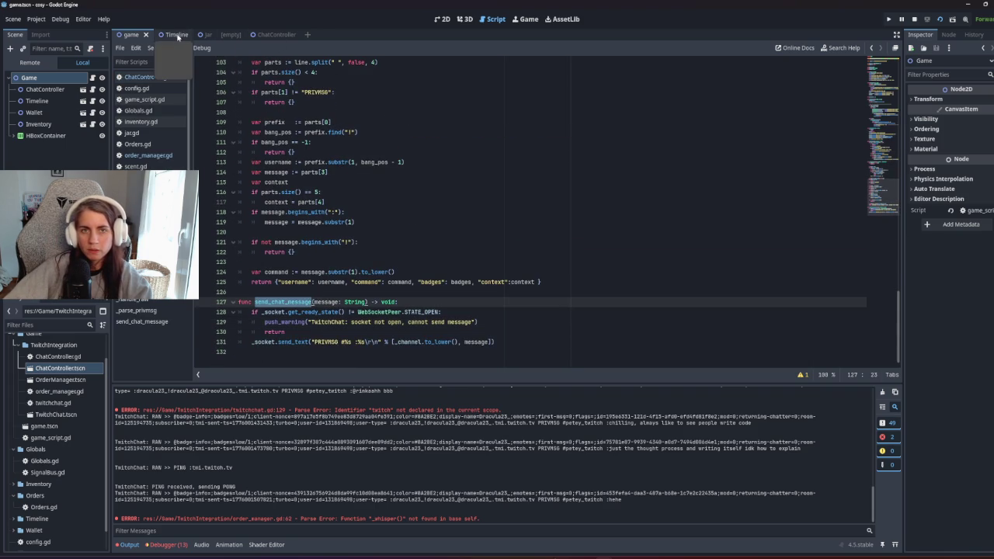
click(155, 78)
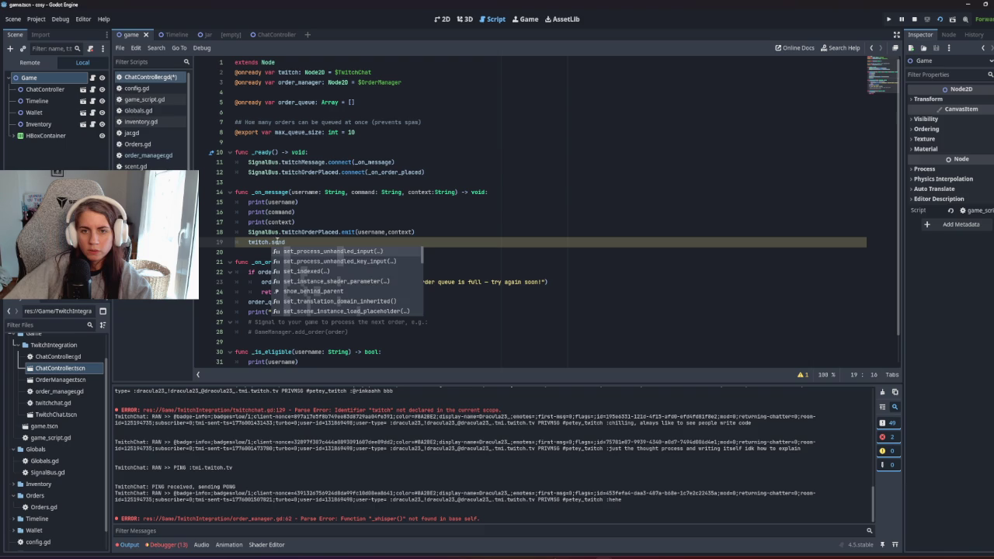
text(_chat_message()
key(ctrl+s)
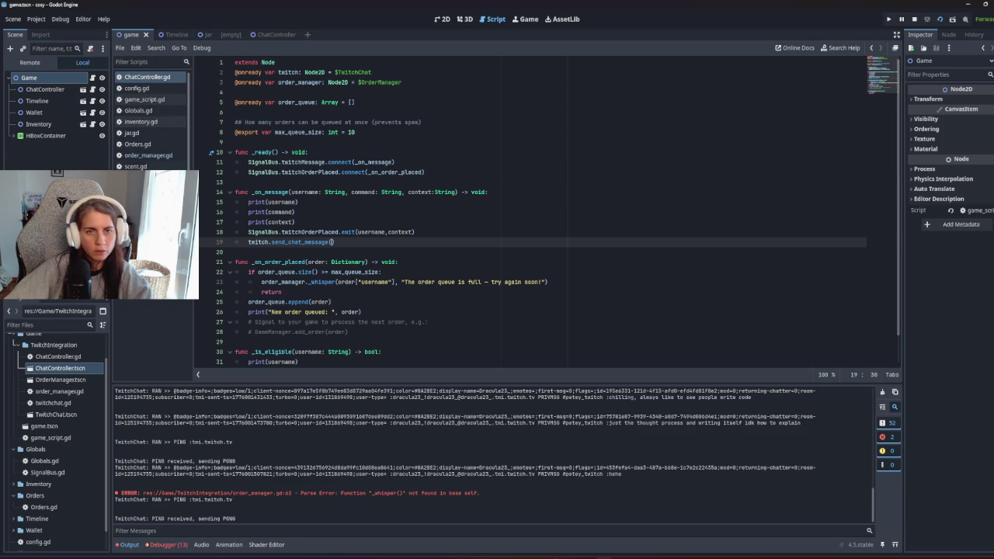
Step: Inspect the send_chat_message definition, then return to ChatController.gd
click(154, 155)
scroll(229, 251, down, 6)
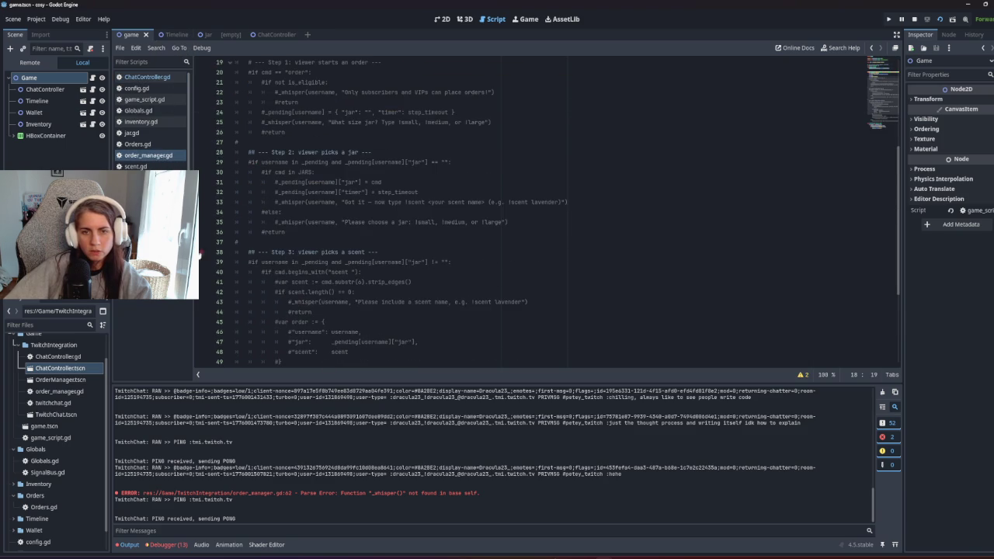
key(alt+Left)
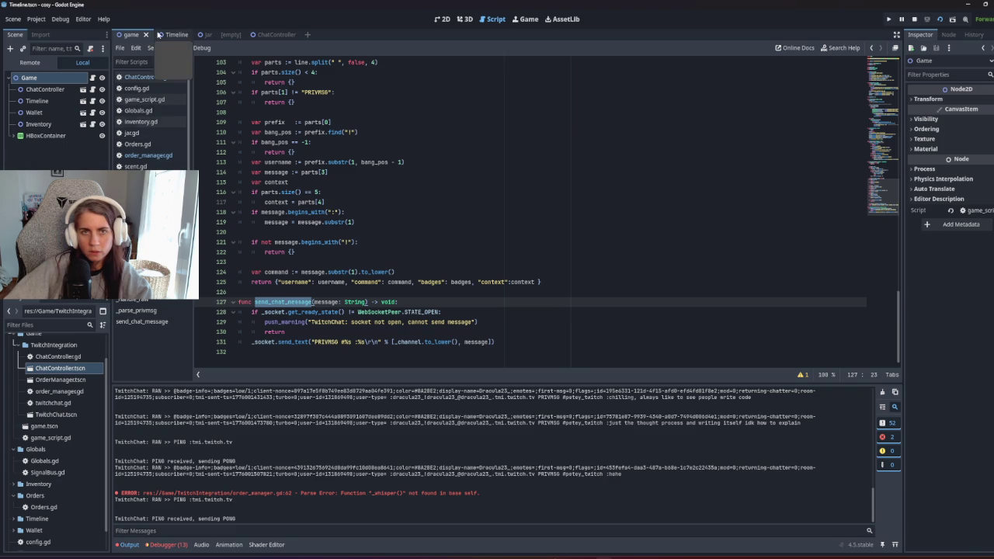
click(140, 78)
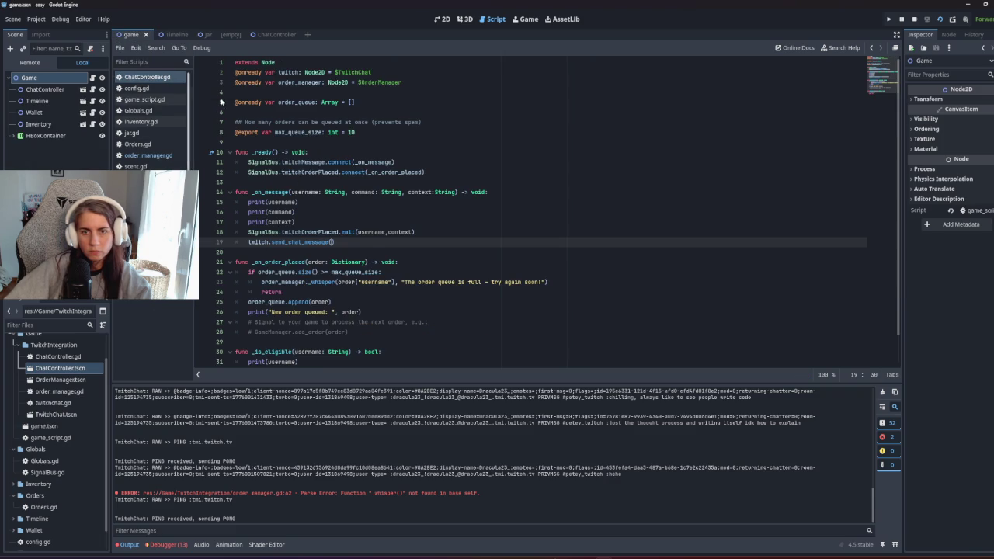
ctrl+click(303, 243)
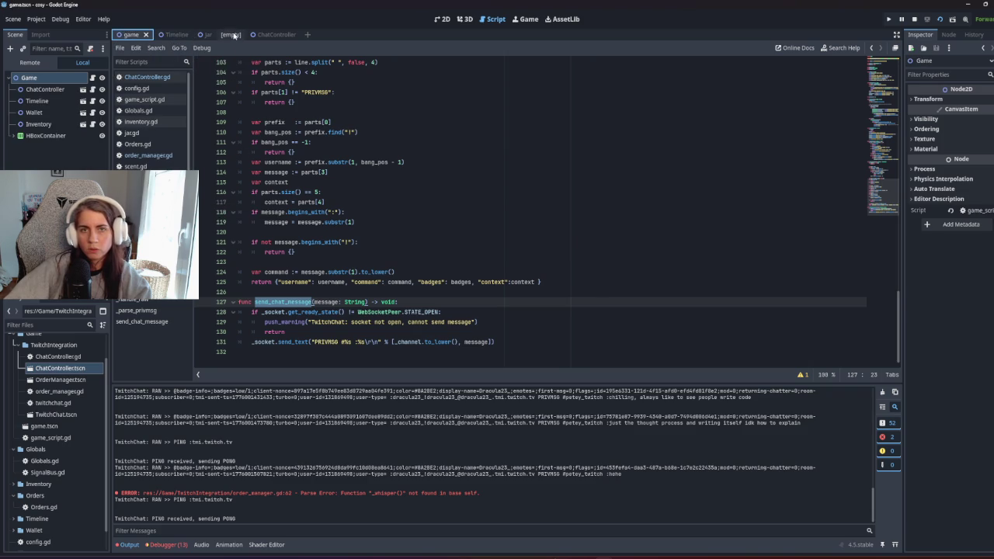
click(147, 77)
Step: Add var message built from the username plus 'has just put in a order!' and save
key(Home)
key(Return)
key(Up)
text(var message = )
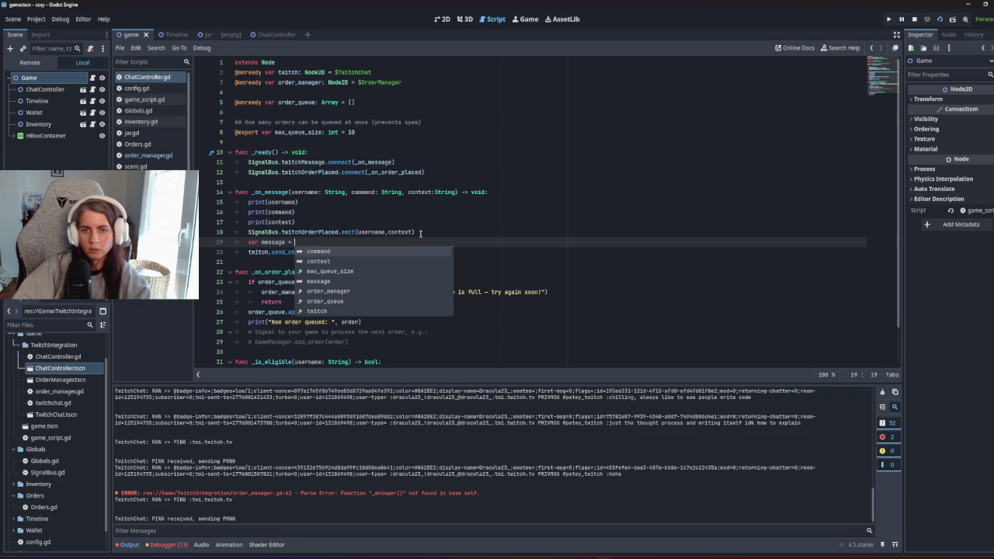
text(")
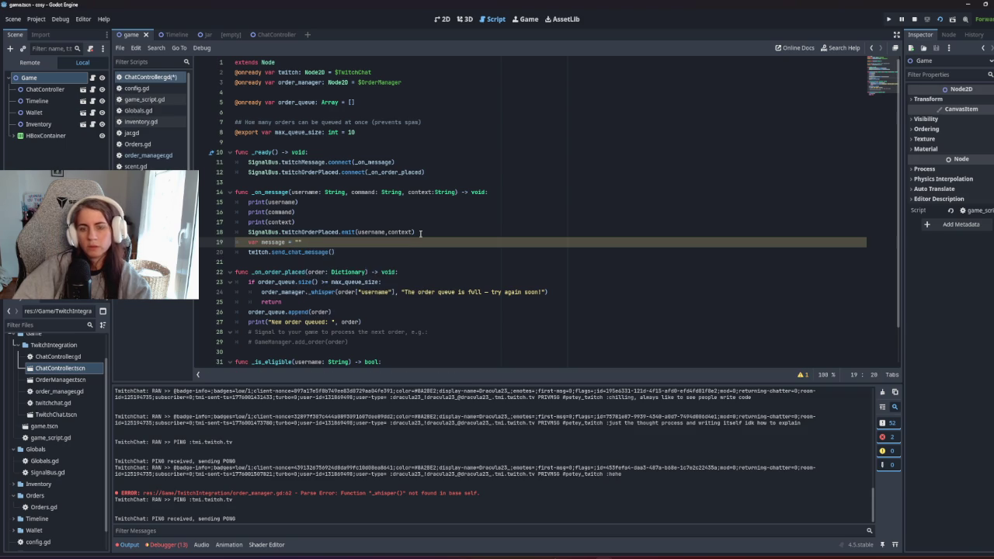
text(user)
key(Return)
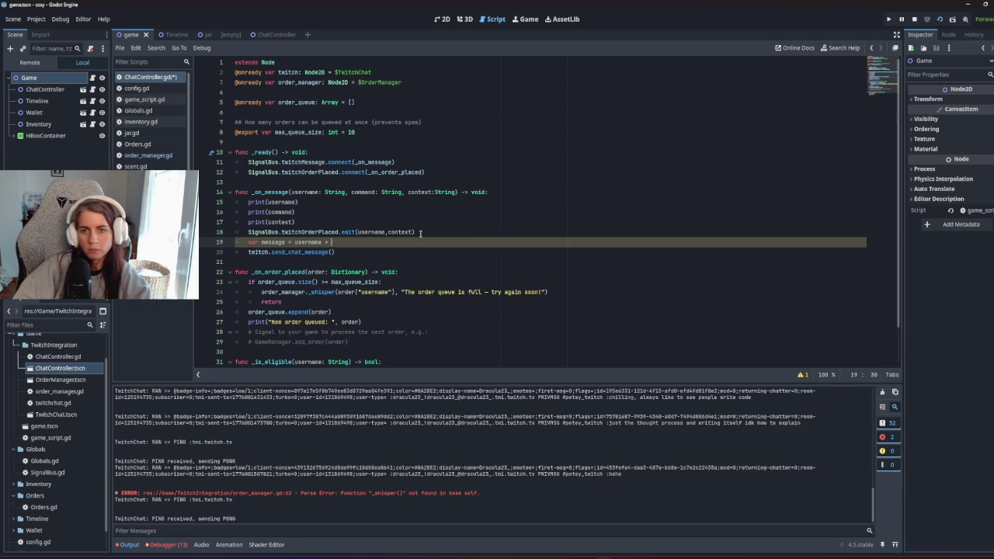
text(has)
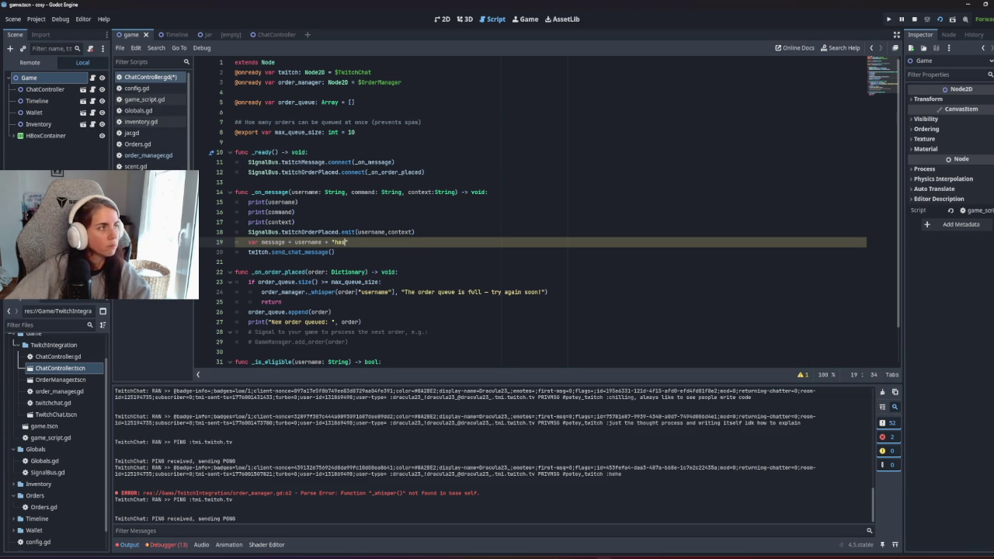
text( just put in a order!)
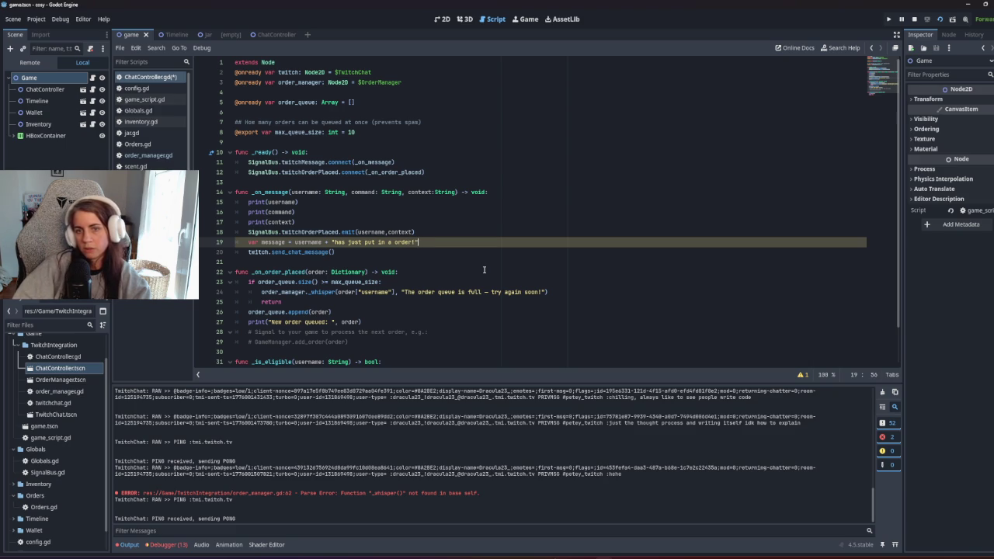
key(ctrl+s)
Step: Pass message into the send_chat_message call and run the game with F5
double_click(272, 242)
key(ctrl+c)
click(333, 251)
key(ctrl+v)
click(401, 262)
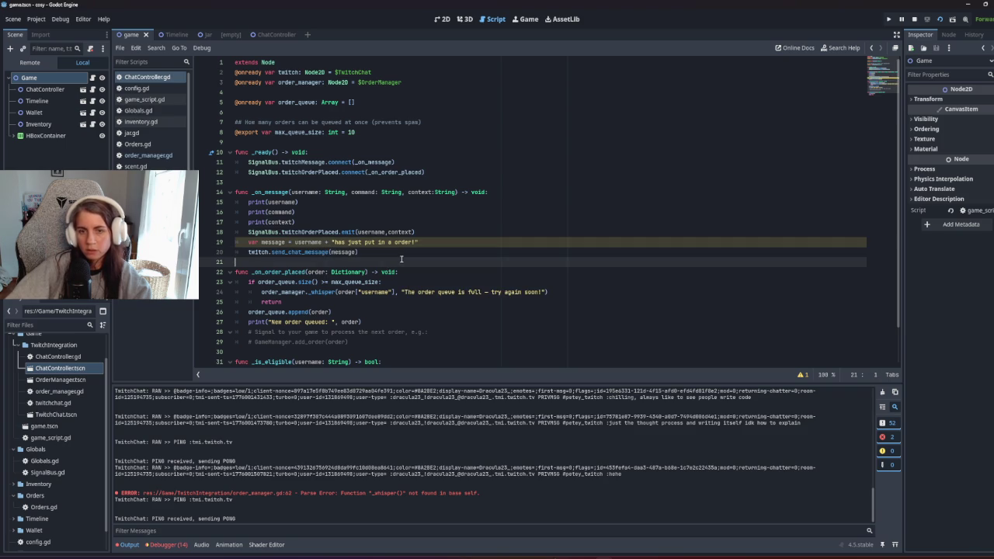
key(F5)
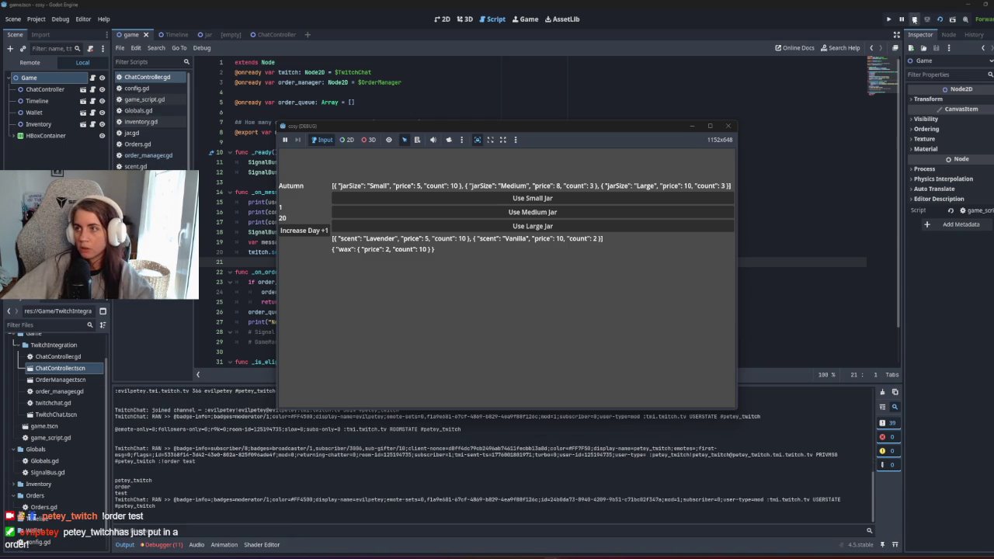
Step: Stop the game, insert a space before 'has just put in a order!' on line 19, rerun, and stop again
click(914, 19)
click(386, 244)
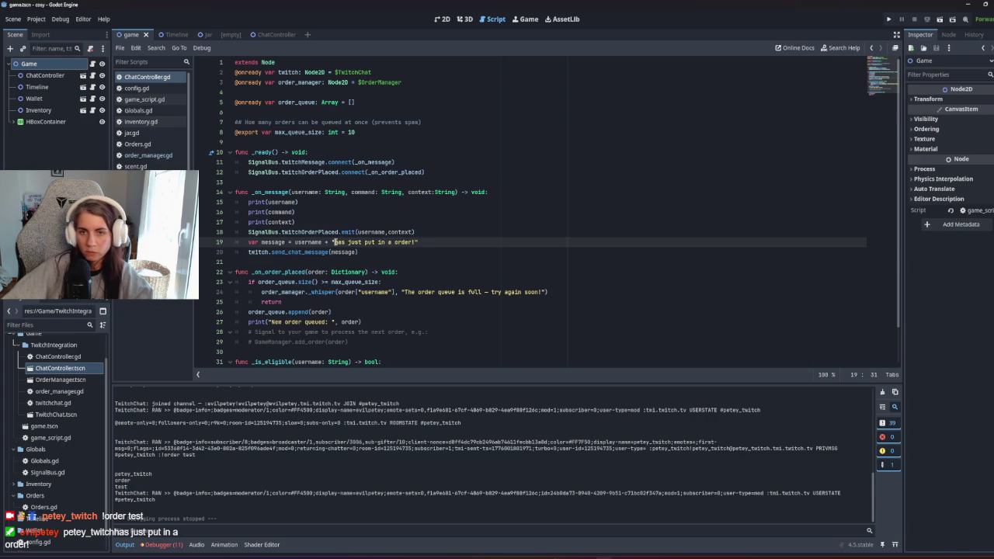
click(412, 256)
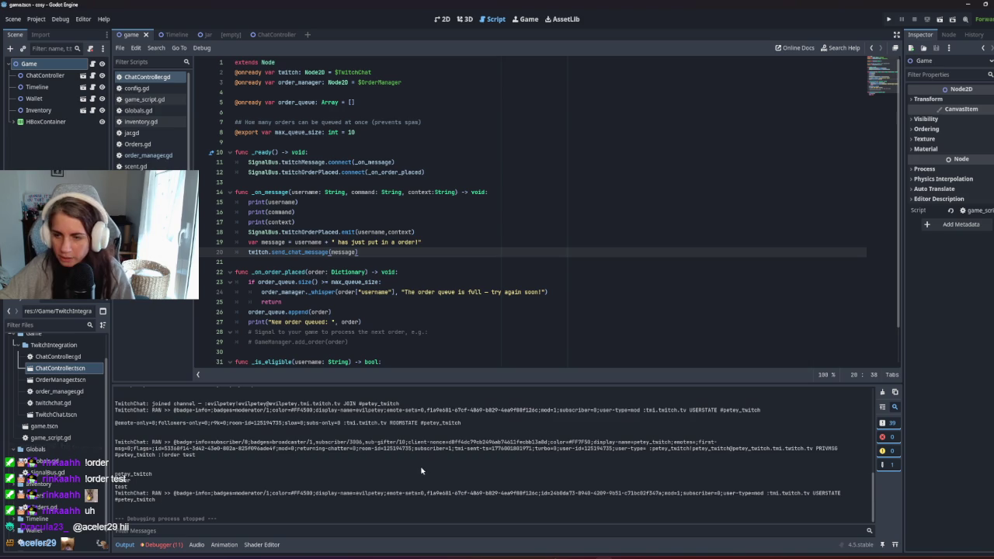
key(F5)
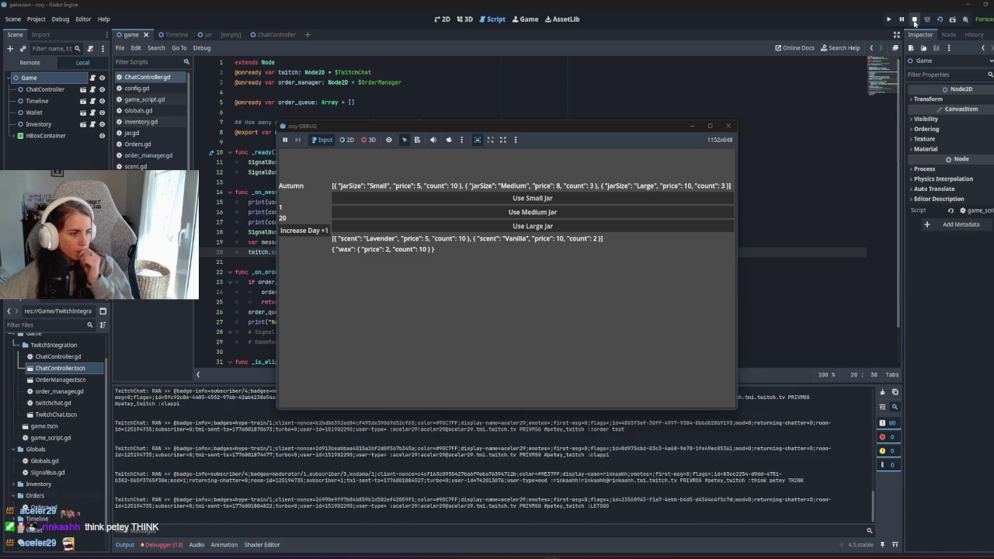
click(914, 19)
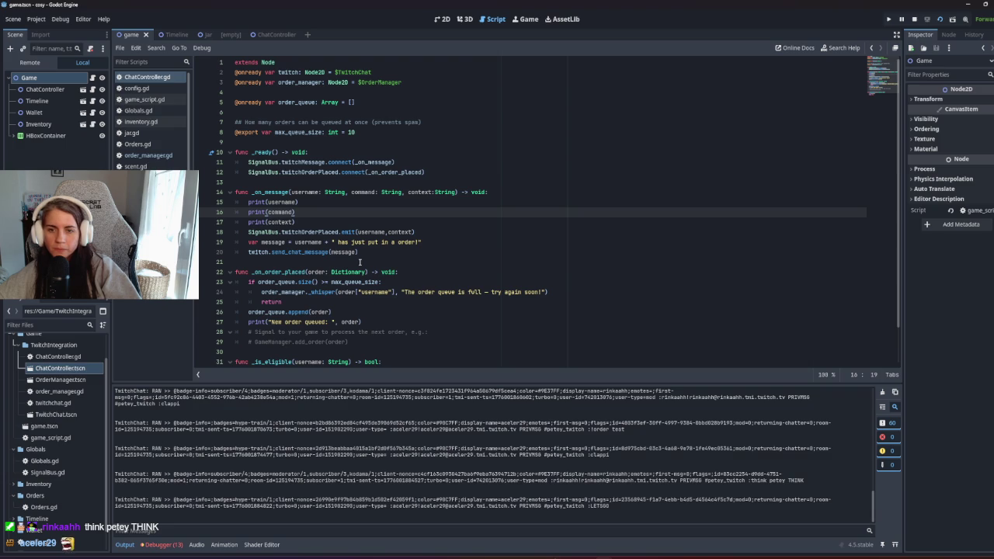
Step: Browse the scripts and open the TwitchChat script at the subscribed check
scroll(360, 263, down, 2)
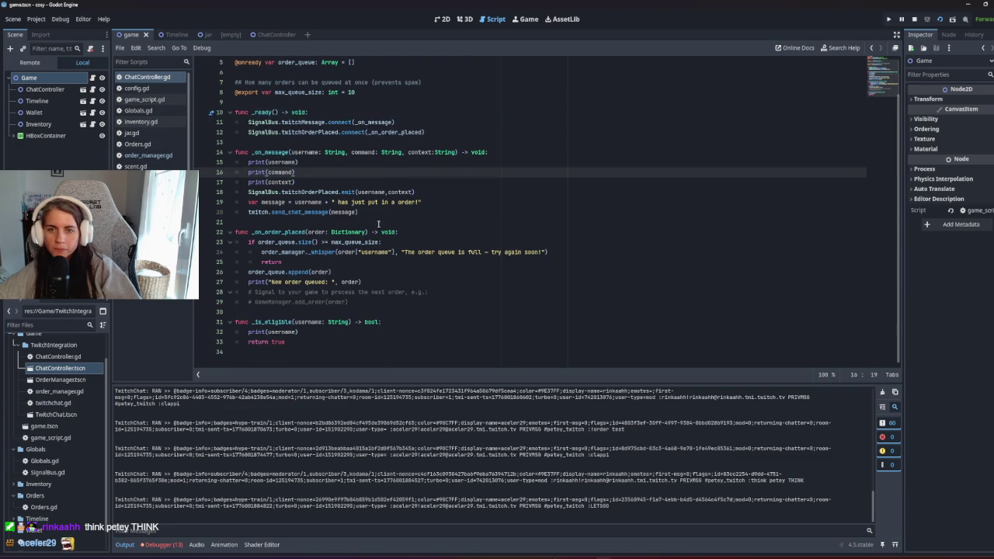
triple_click(365, 211)
click(338, 232)
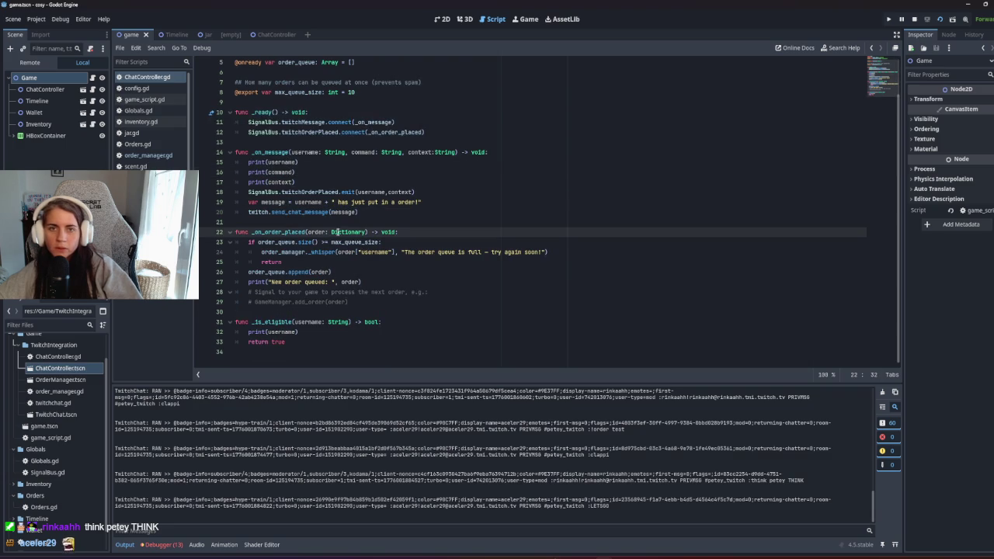
click(160, 157)
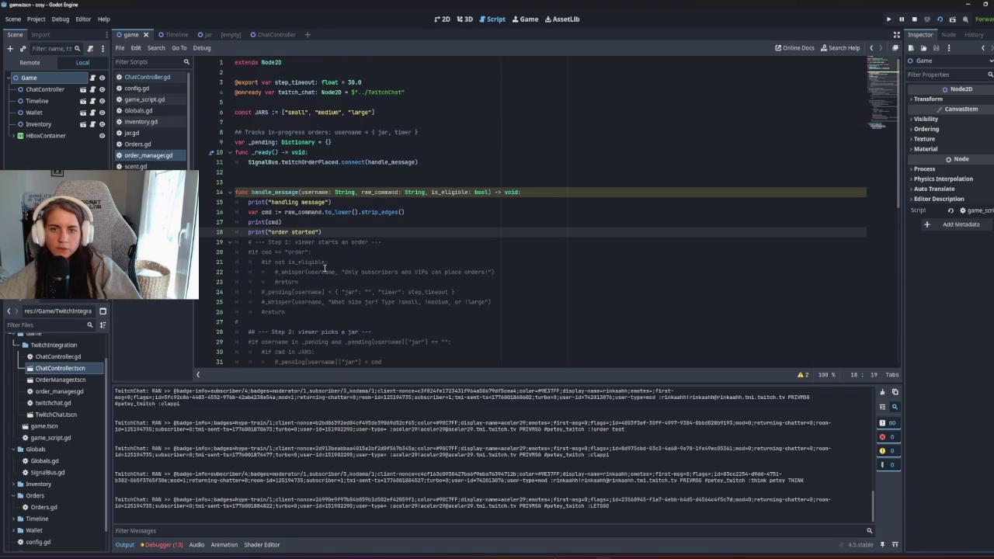
click(140, 189)
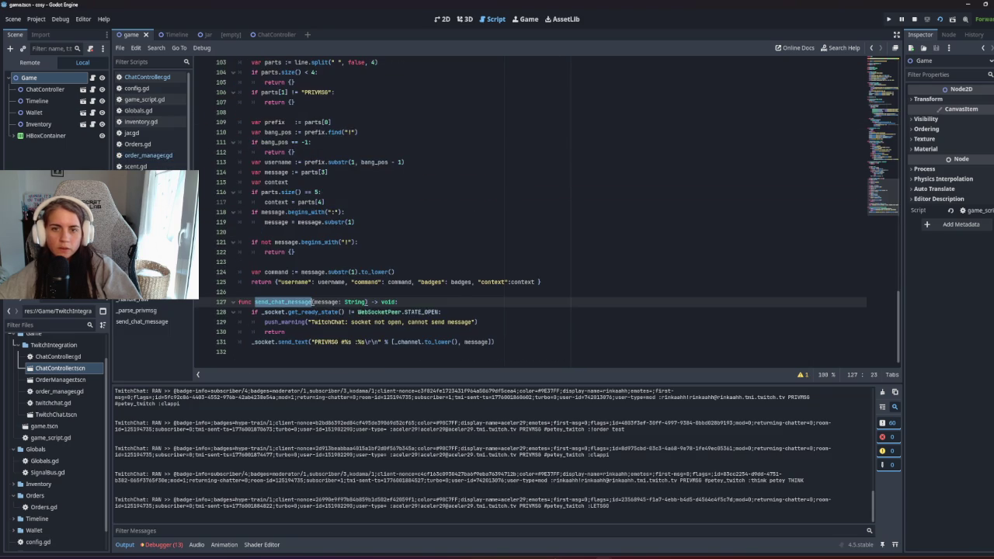
scroll(454, 294, up, 12)
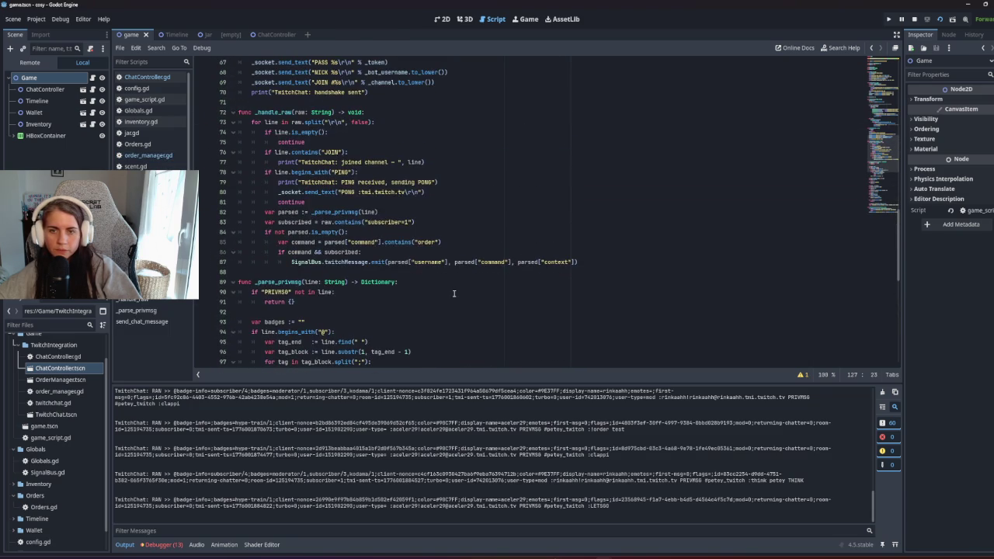
Step: Add an else: branch after line 87's emit call containing the send_chat_message call
click(601, 267)
key(Return)
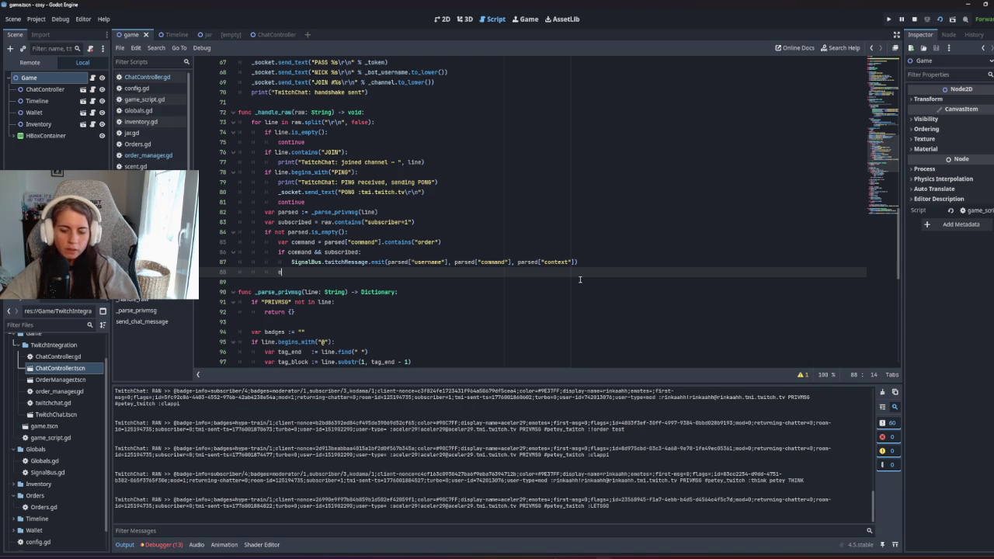
text(lse:)
key(Return)
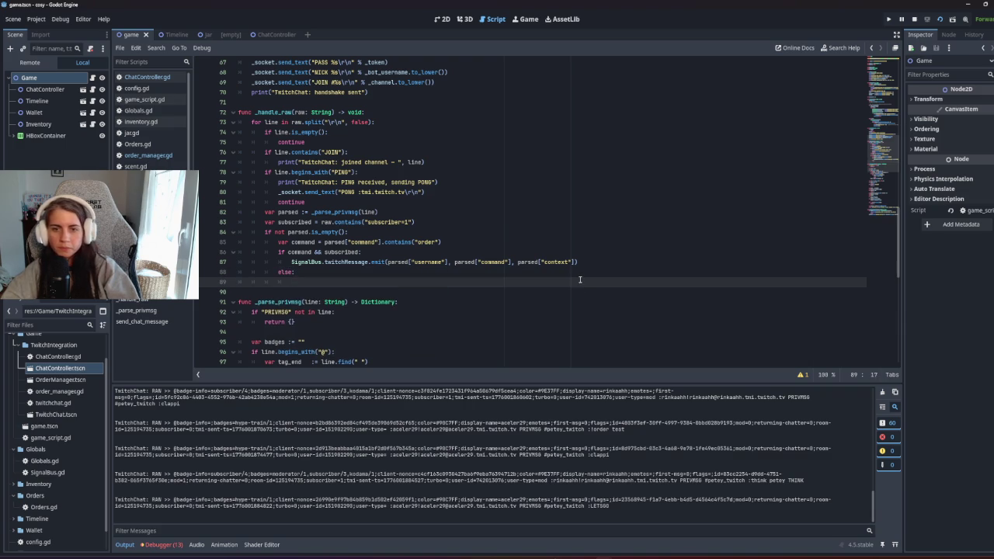
key(super)
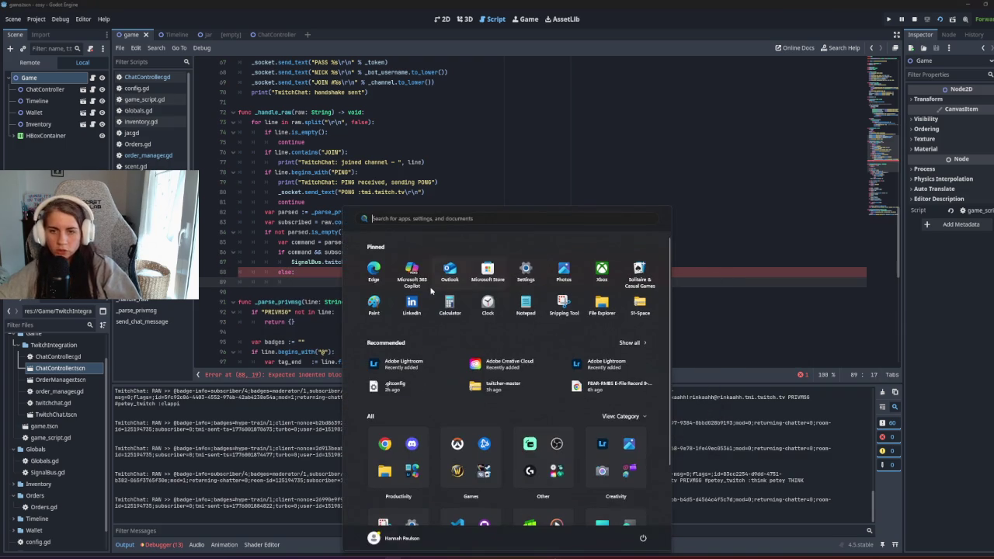
click(297, 282)
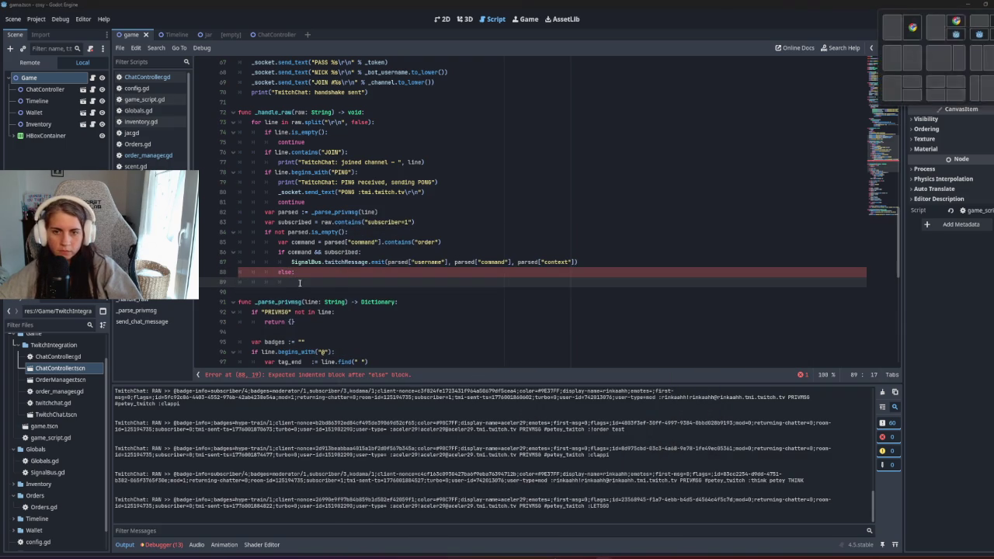
key(super+v)
key(Escape)
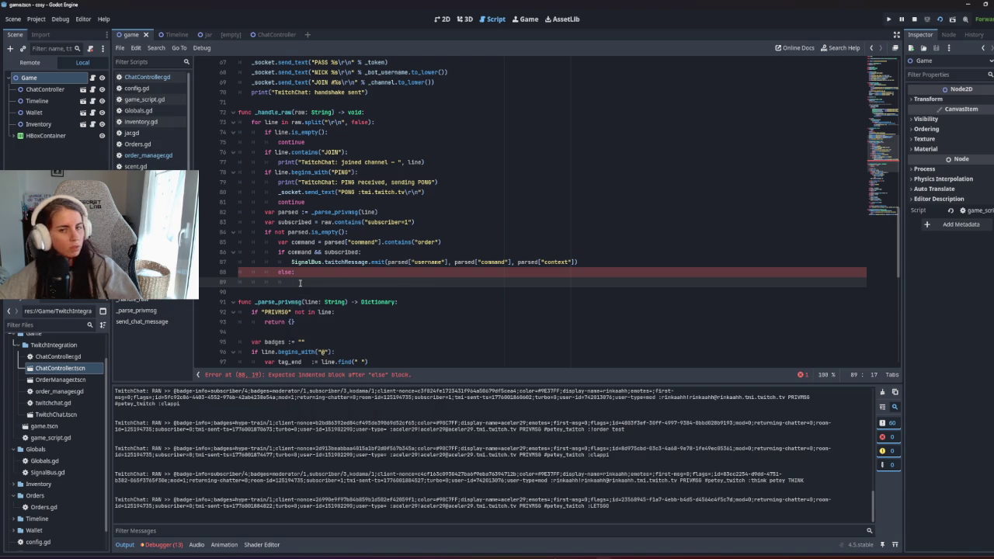
key(ctrl+v)
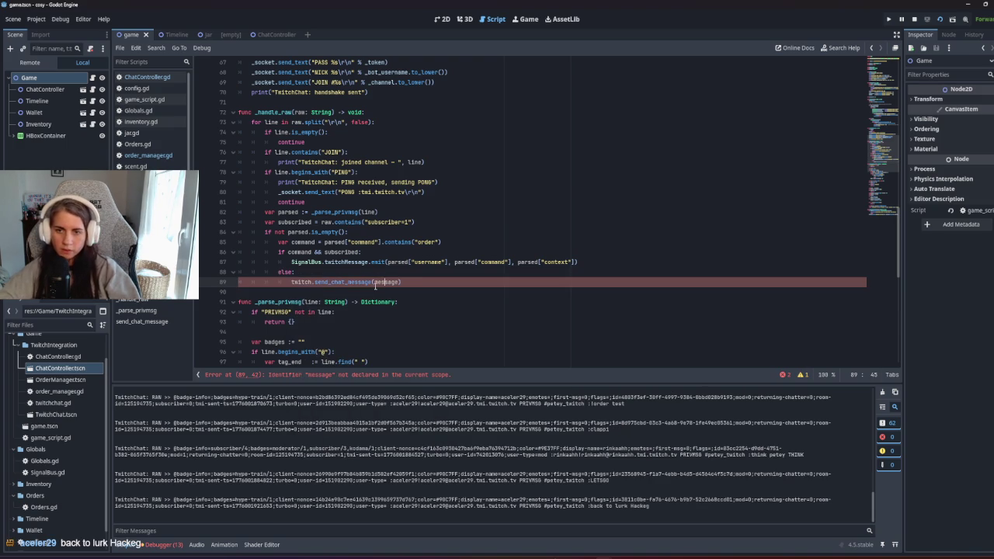
Step: Declare var message above the send call in the else branch
key(Home)
key(Return)
key(Up)
text(var )
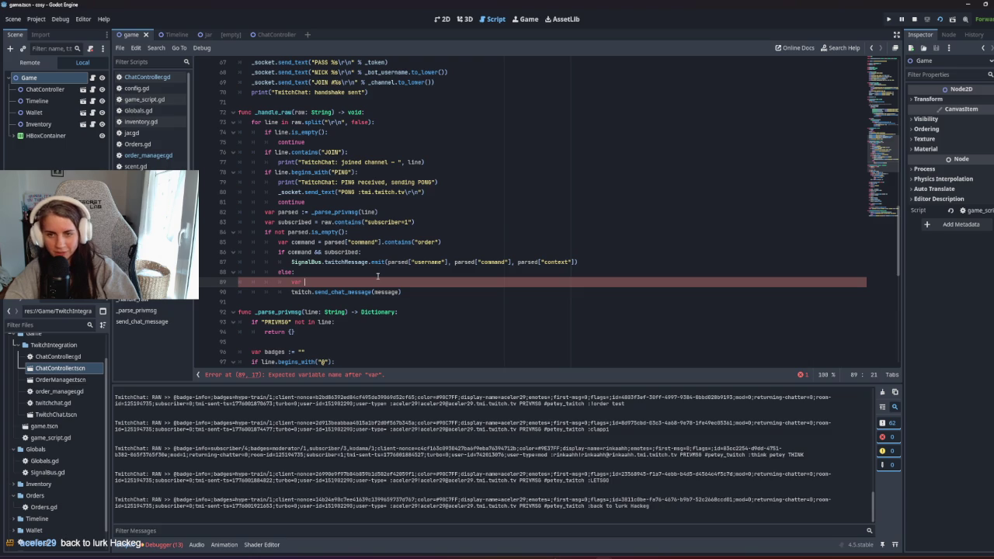
text(mesage)
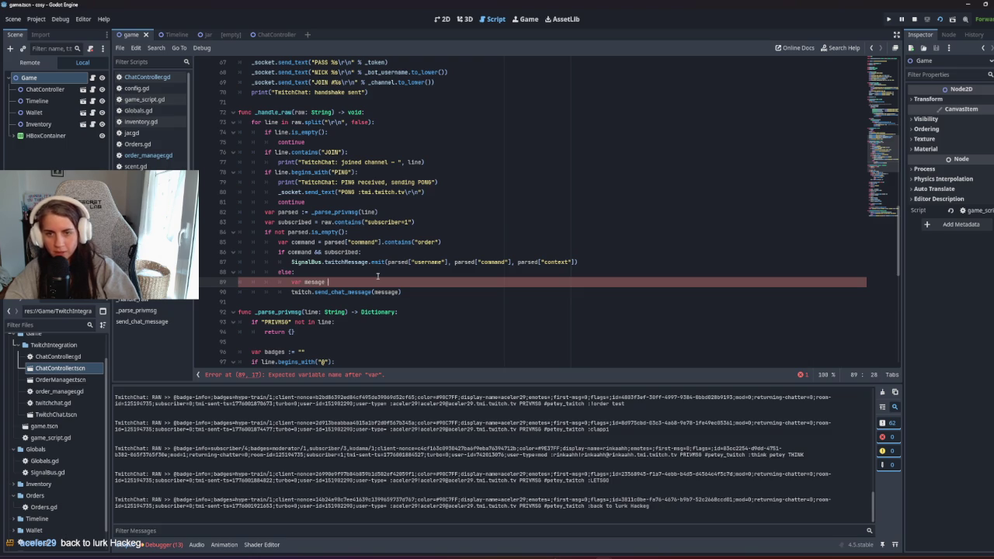
key(BackSpace)
key(BackSpace)
key(BackSpace)
text(sage)
key(Escape)
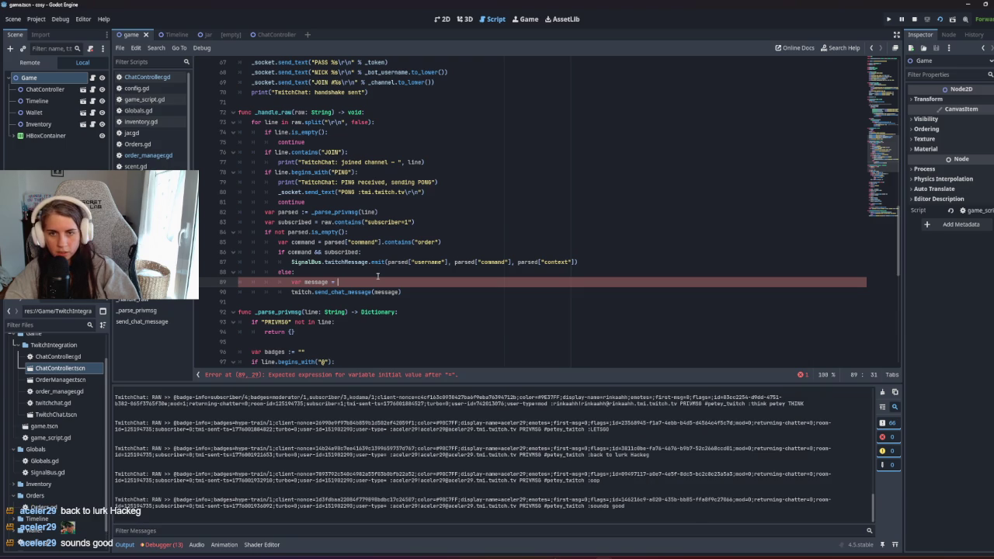
Step: Set message to parsed['username'] + 'you need to be subscribed to make an order' and run the game
drag(386, 262, 449, 261)
key(ctrl+c)
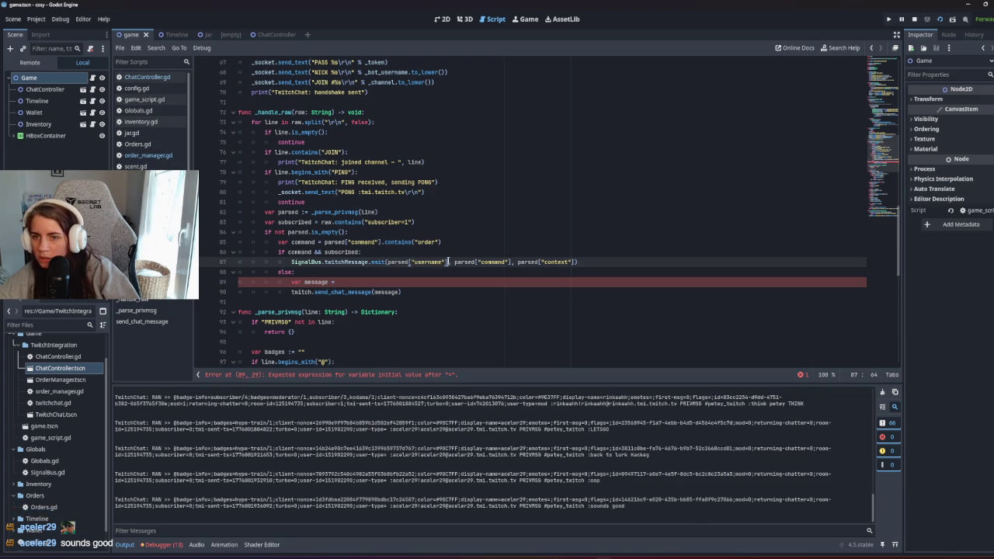
key(Down)
click(365, 284)
key(ctrl+v)
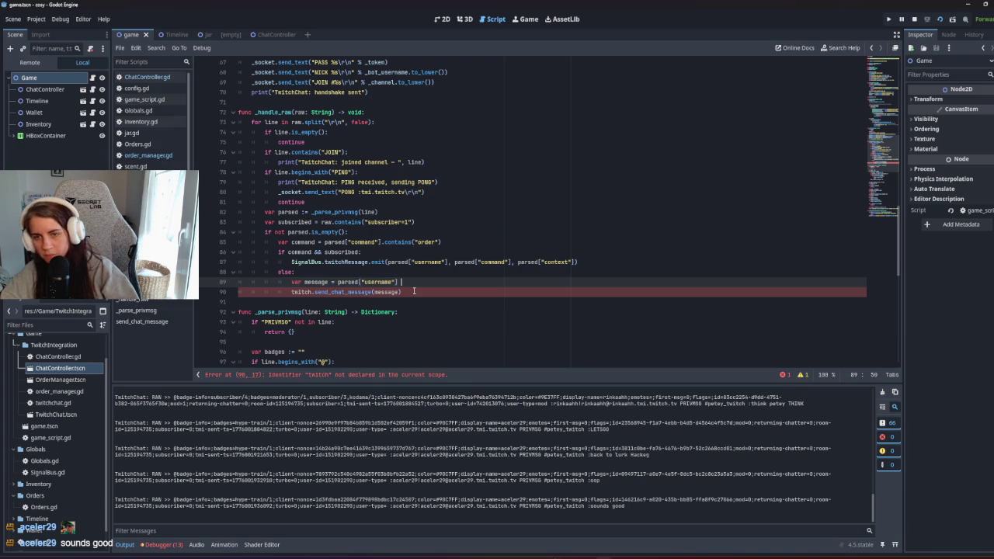
key(BackSpace)
text(+)
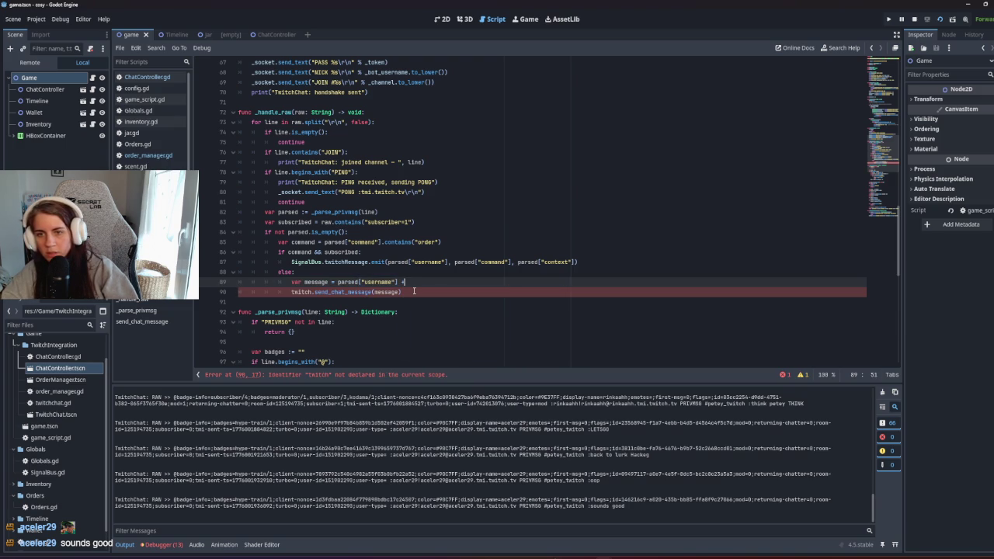
text("you)
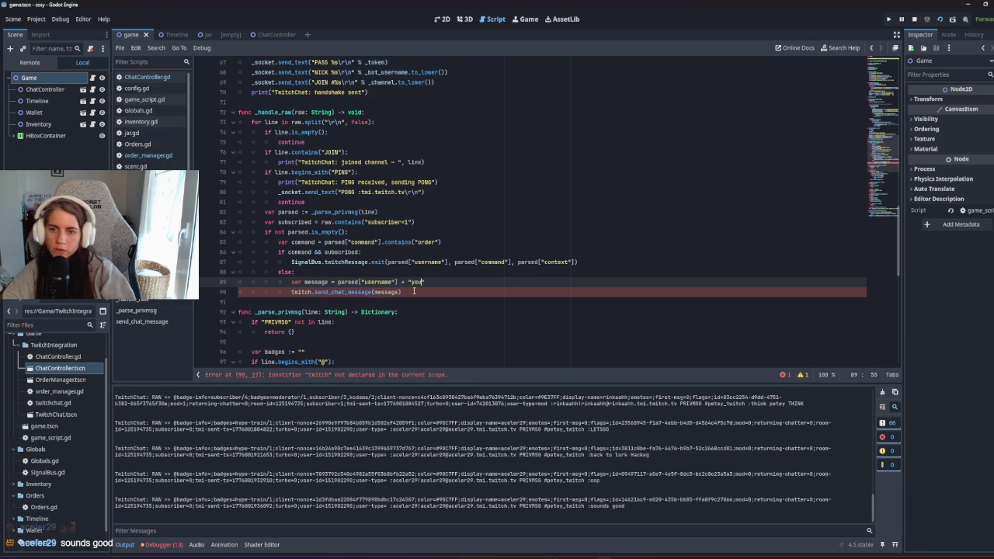
text( need to be )
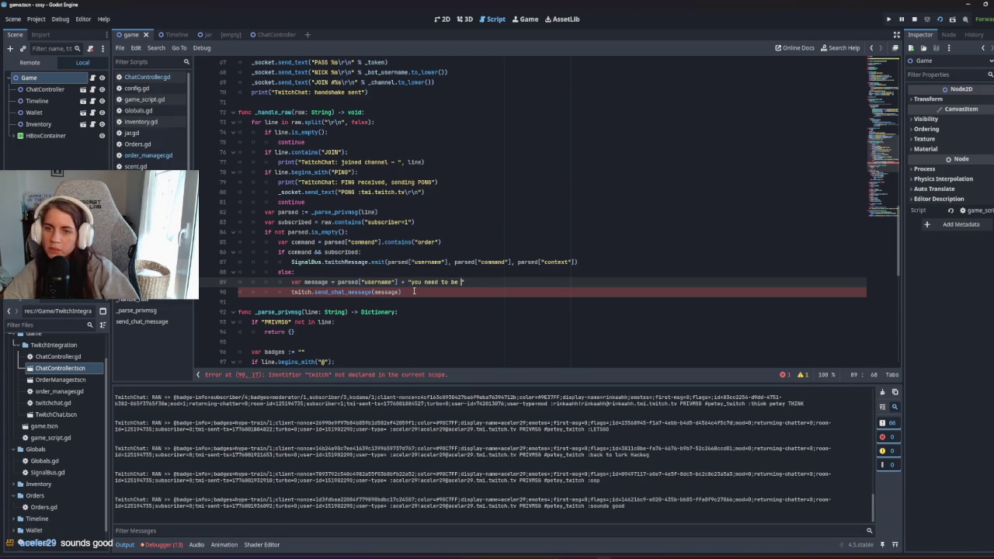
text(subscribed to )
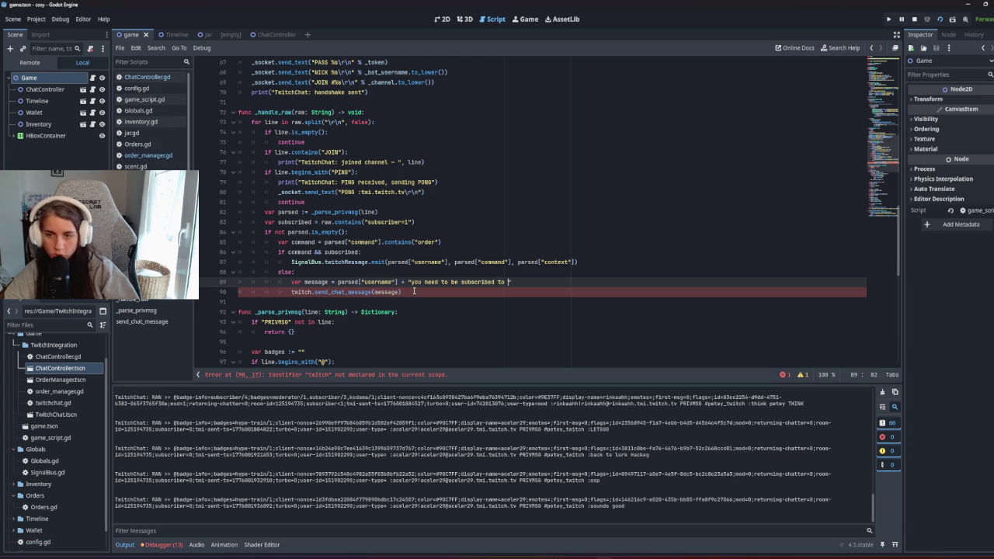
text(make an ord)
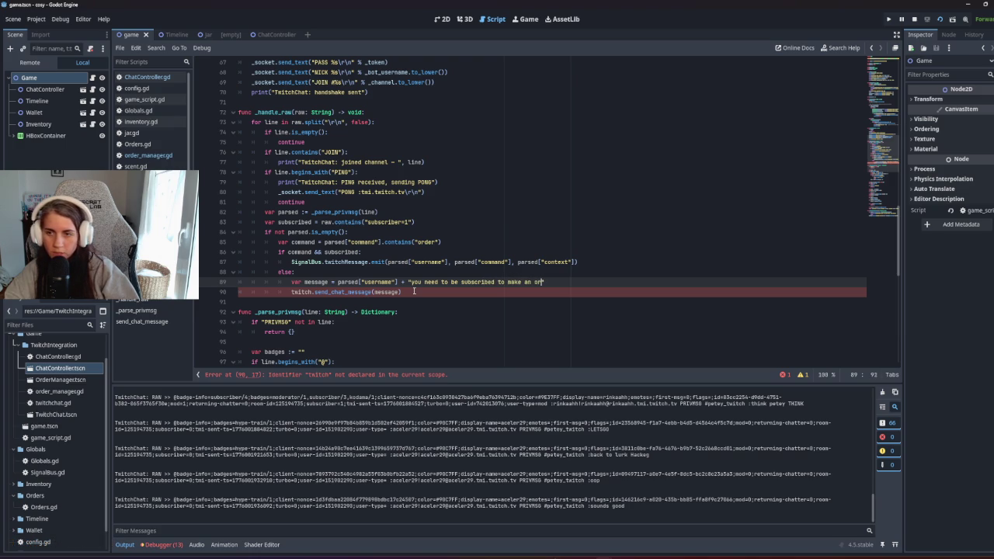
text(er)
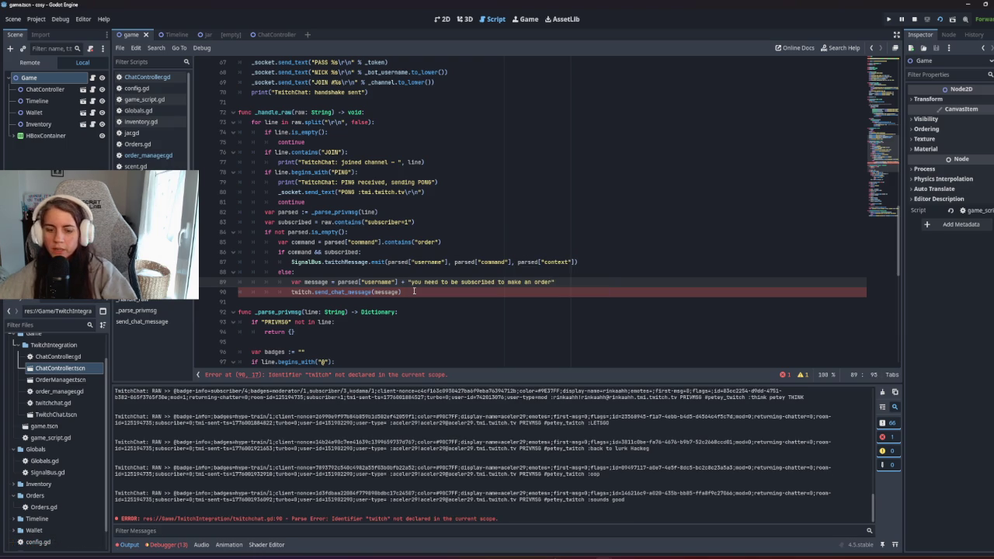
text(")
key(F5)
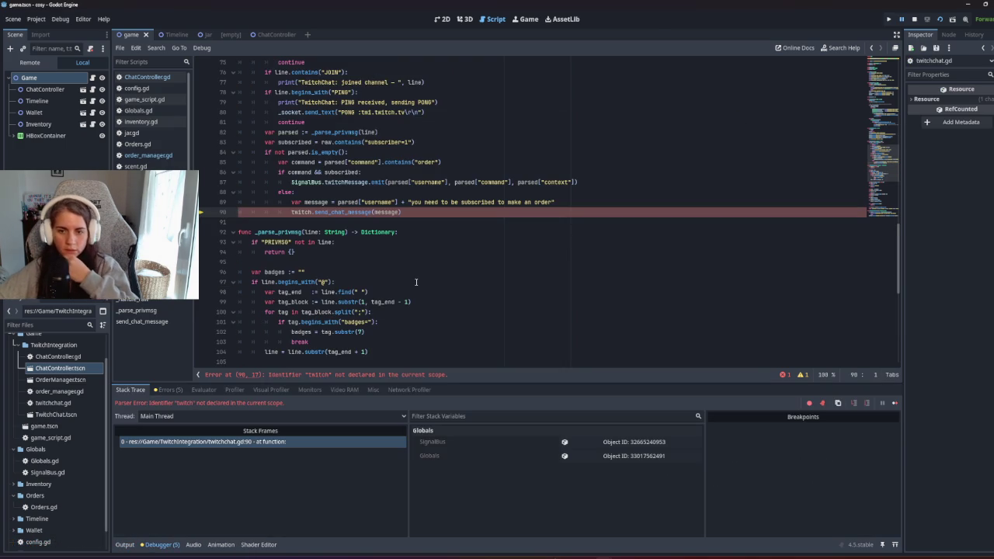
scroll(415, 282, up, 20)
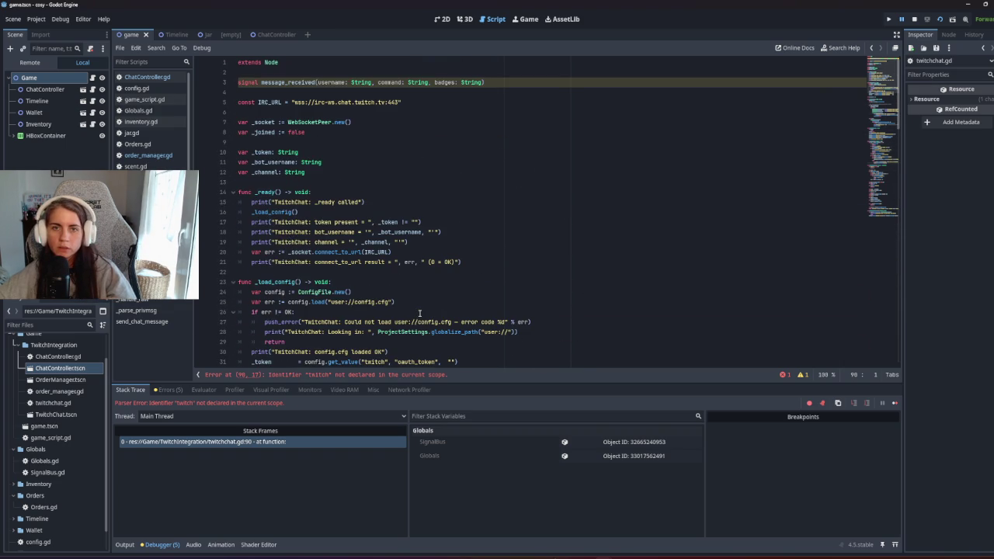
scroll(419, 313, down, 12)
key(F8)
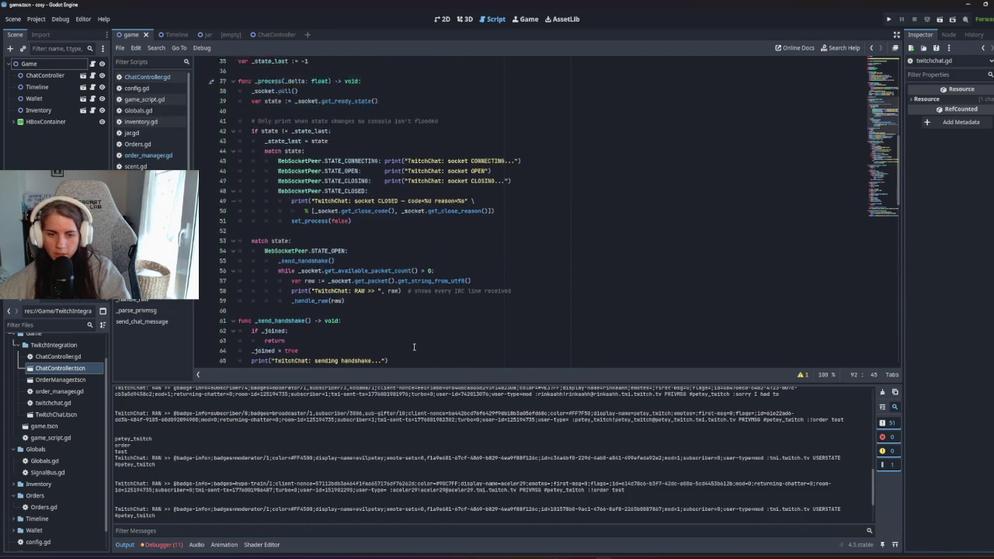
scroll(414, 347, up, 5)
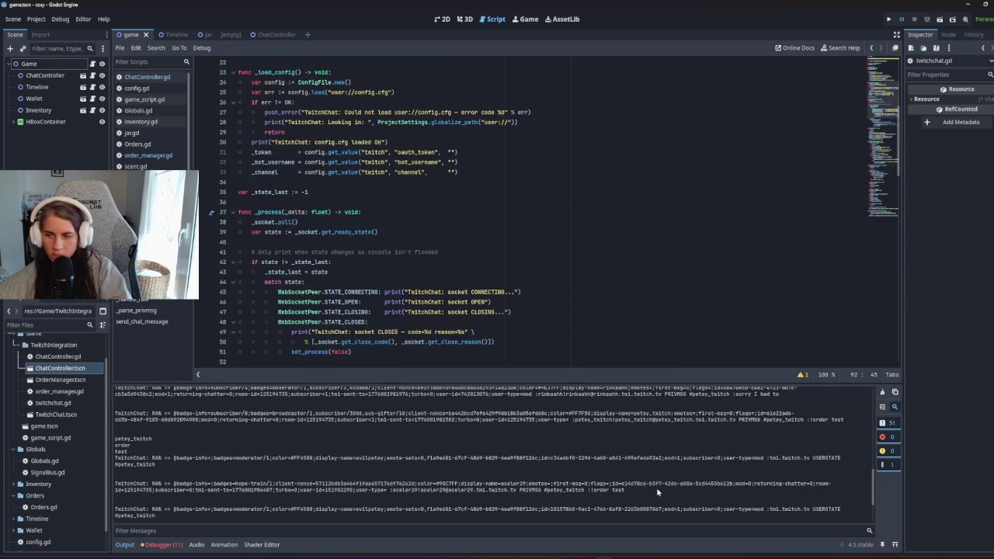
scroll(432, 236, up, 5)
scroll(431, 235, down, 6)
scroll(432, 235, down, 6)
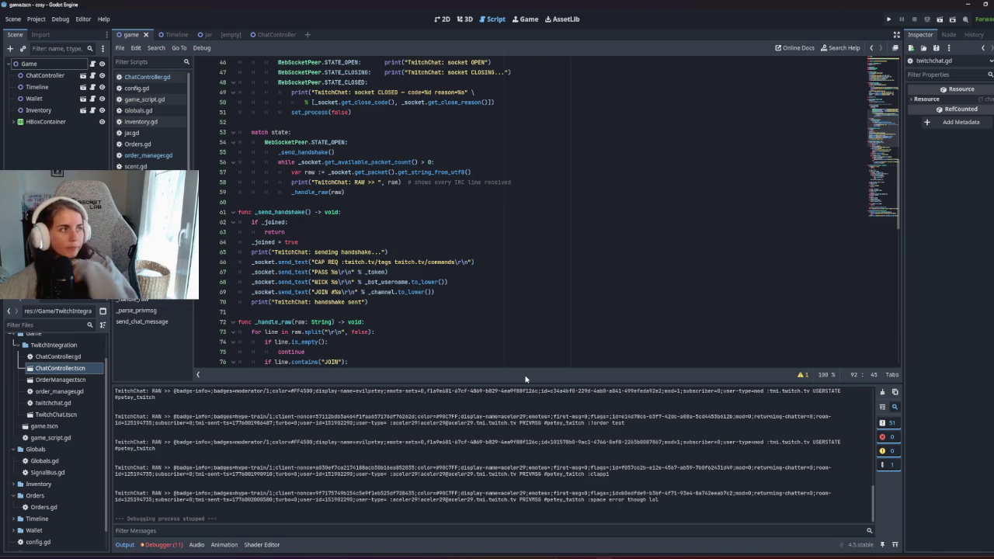
click(251, 223)
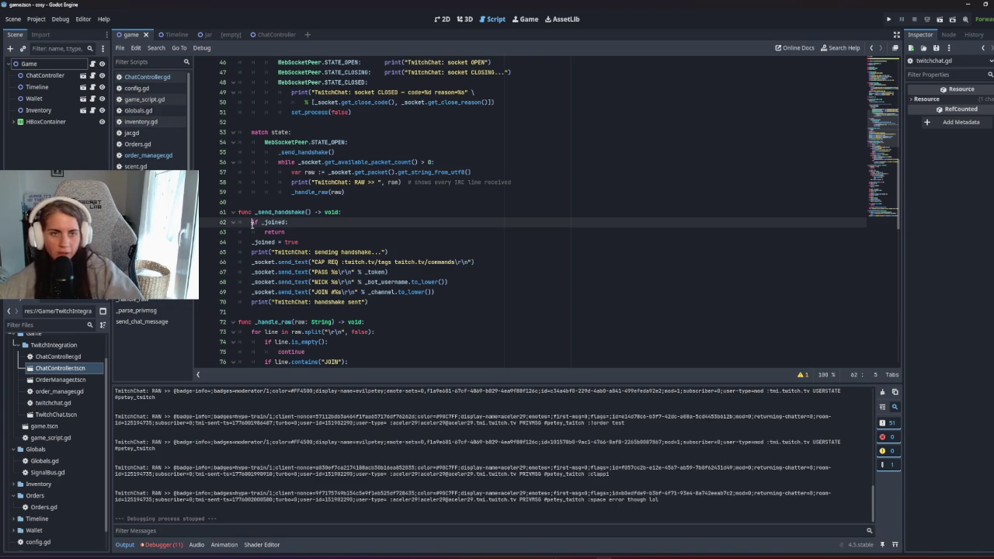
click(51, 65)
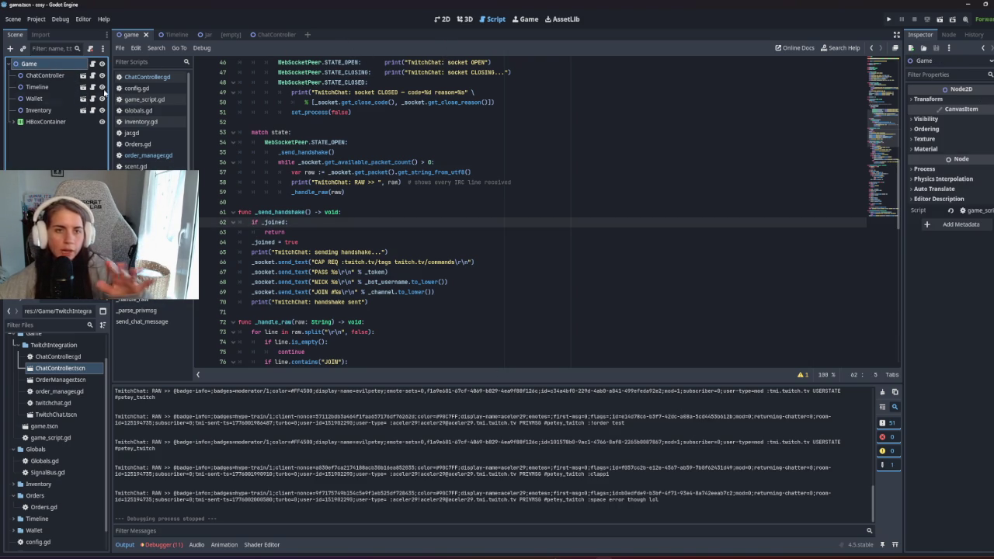
Step: Create the Orders.tscn scene in the Orders folder through Create New > Scene
right_click(39, 496)
mouse_move(72, 389)
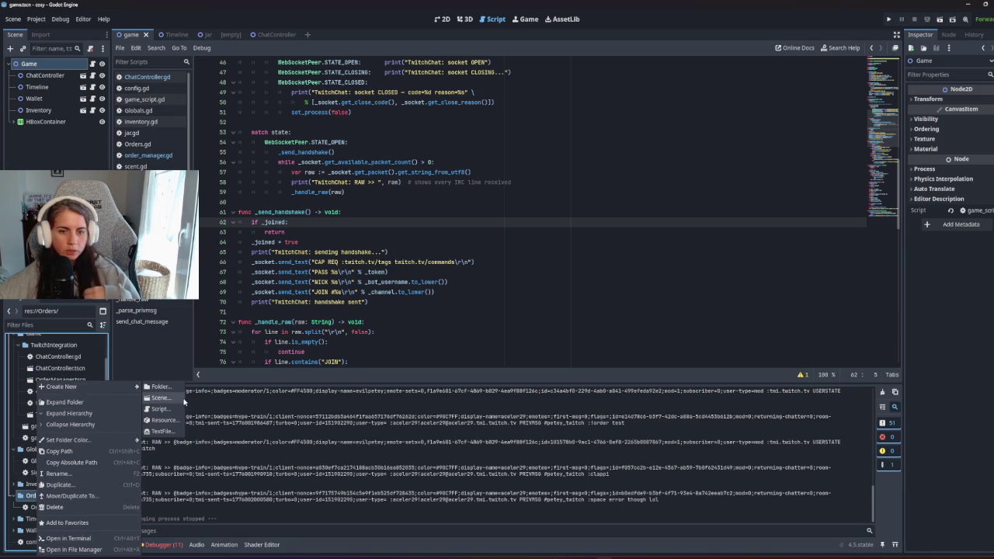
click(180, 401)
text(Orders)
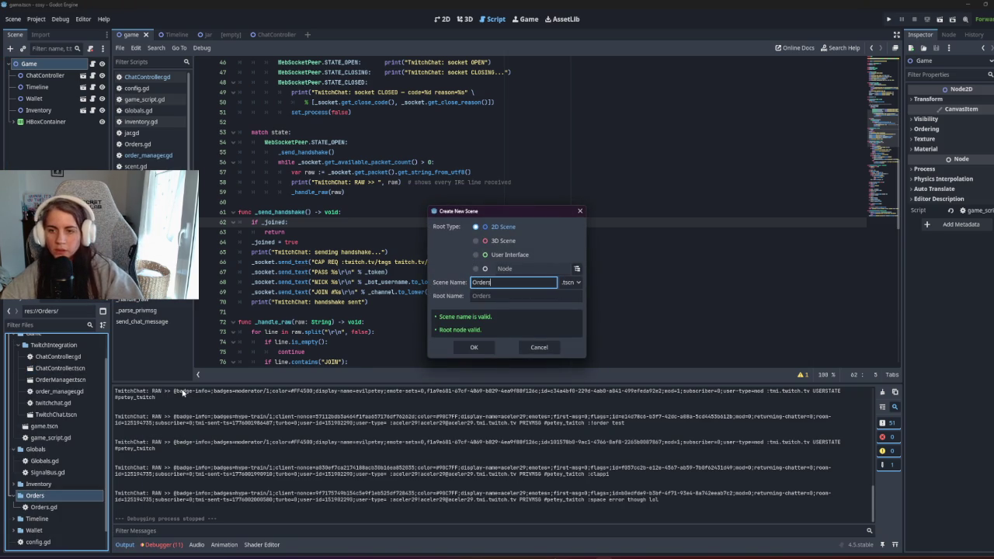
key(Return)
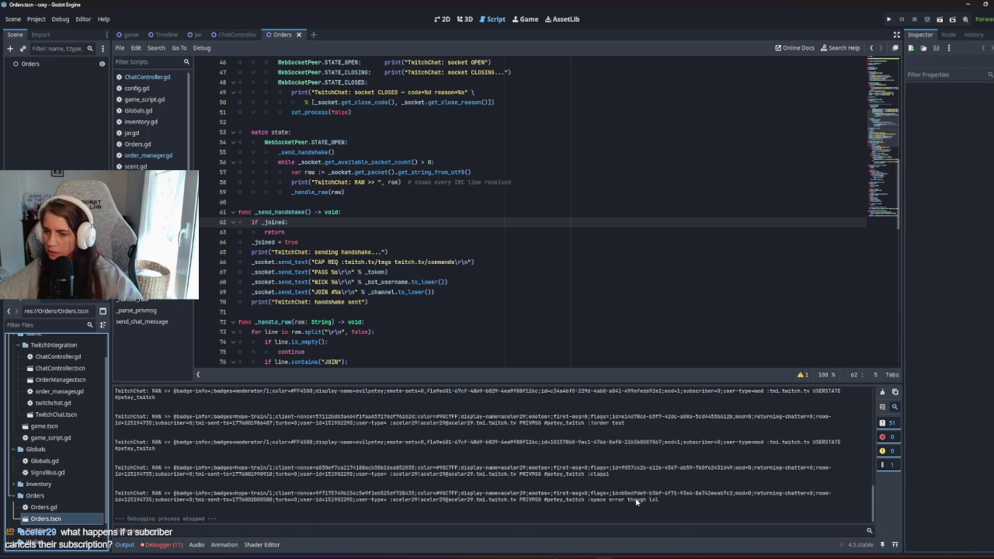
triple_click(601, 496)
click(522, 498)
click(518, 499)
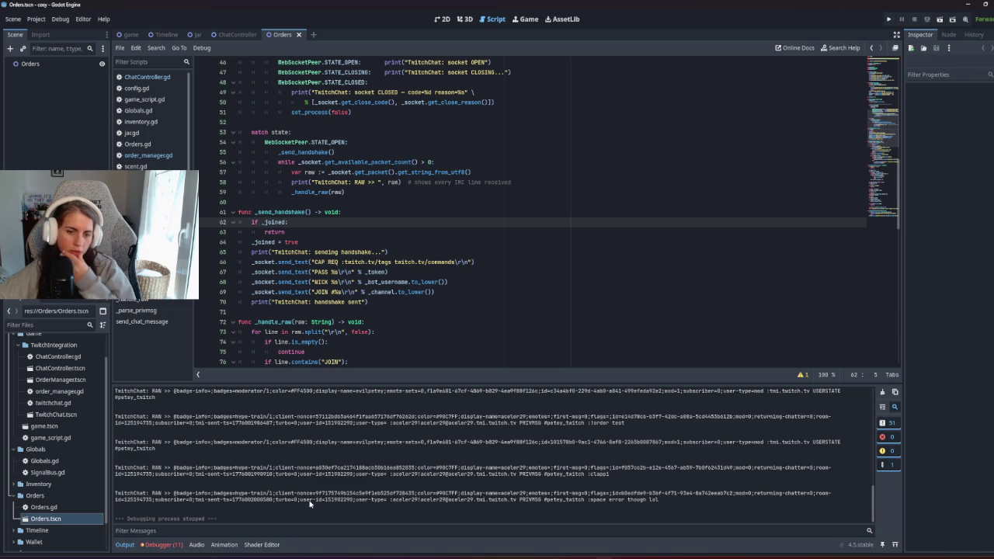
drag(154, 501, 192, 501)
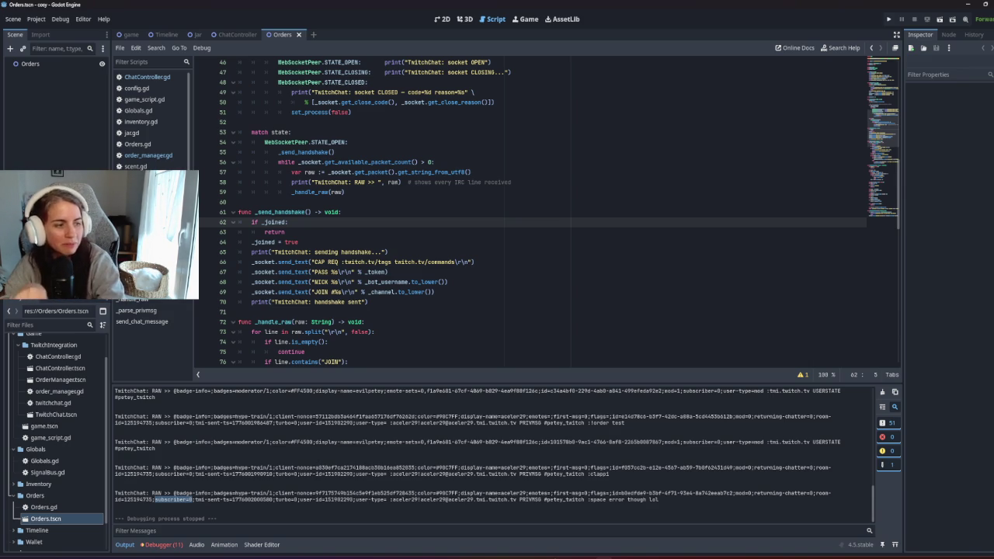
click(559, 322)
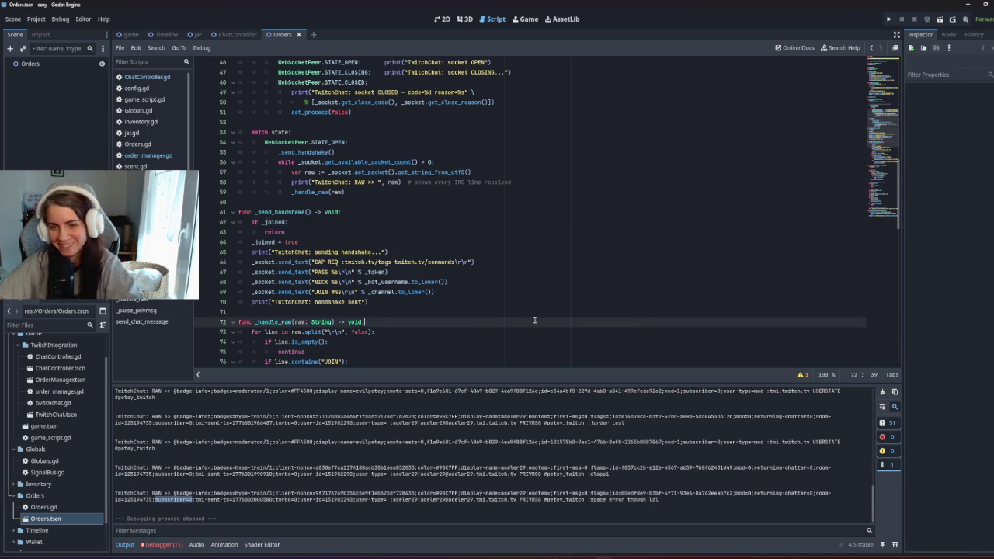
scroll(395, 364, down, 12)
scroll(394, 364, down, 1)
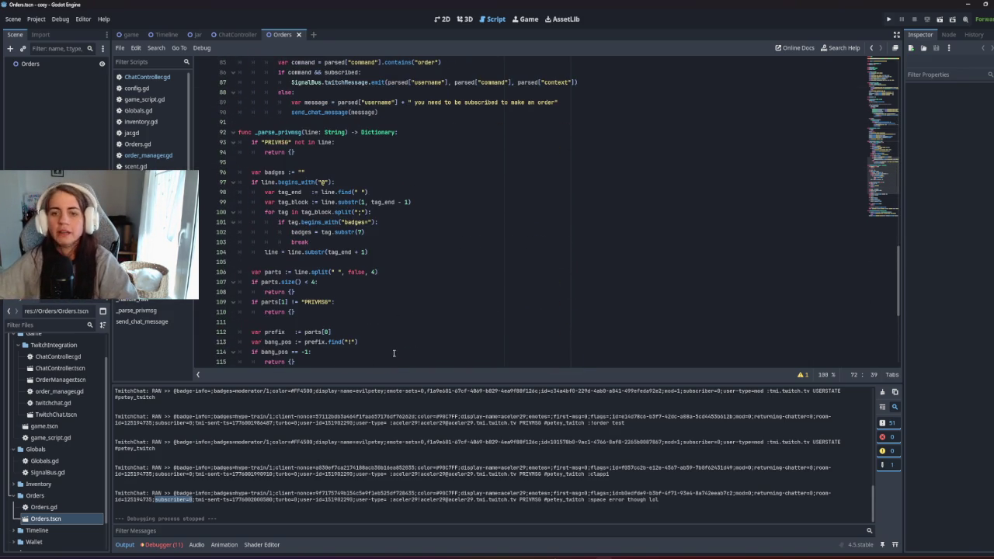
scroll(394, 354, down, 5)
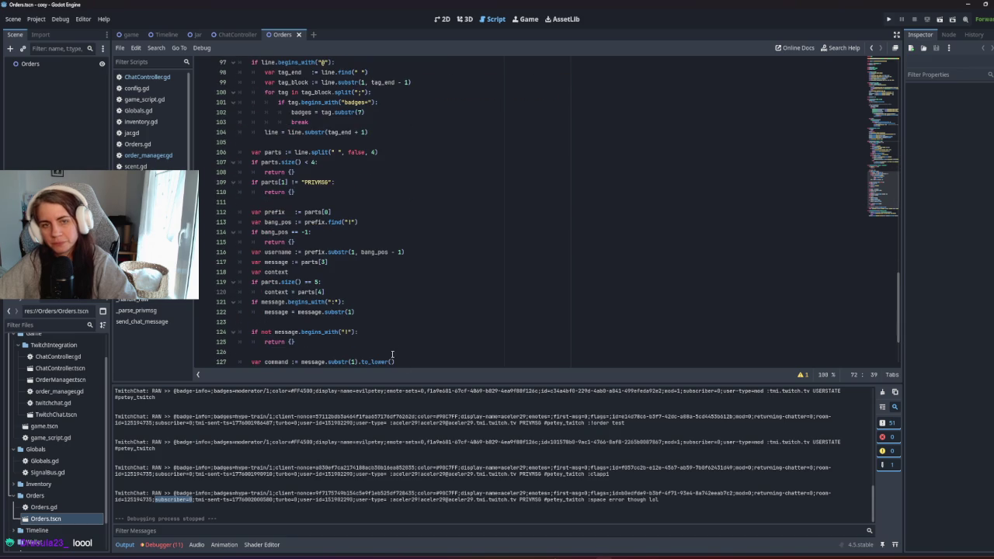
scroll(392, 355, down, 2)
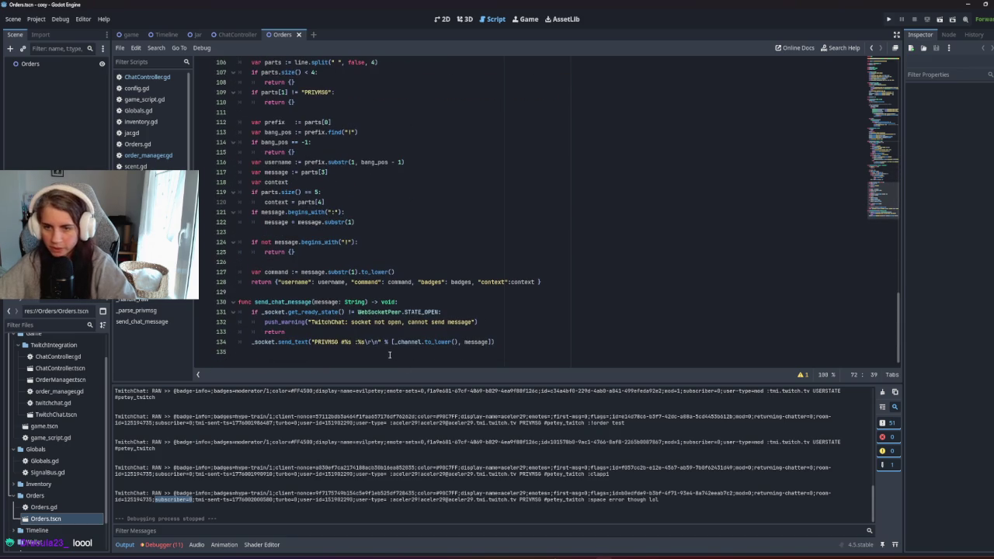
click(30, 64)
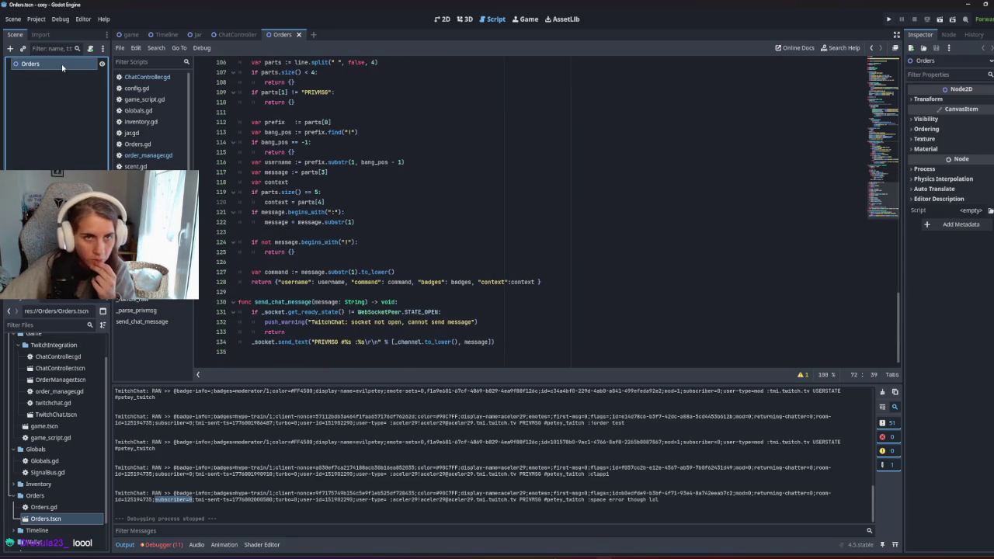
Step: In the 2D view, change the Orders root node's type from Node2D to Control
click(442, 19)
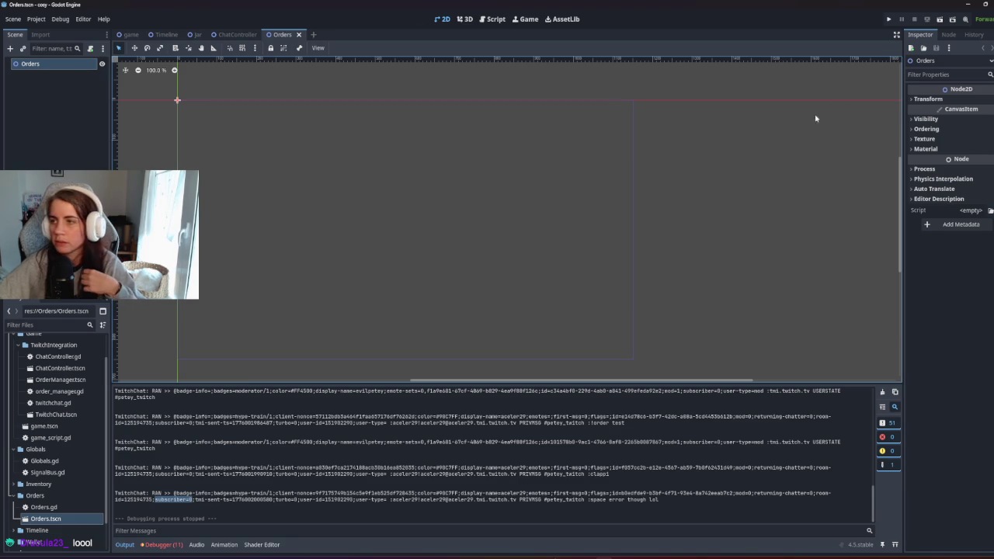
right_click(33, 65)
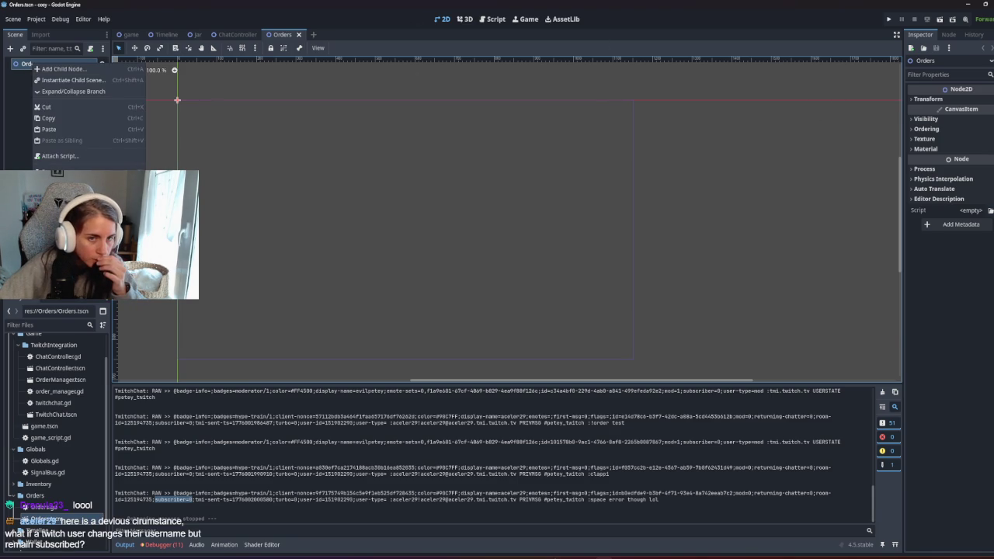
click(63, 178)
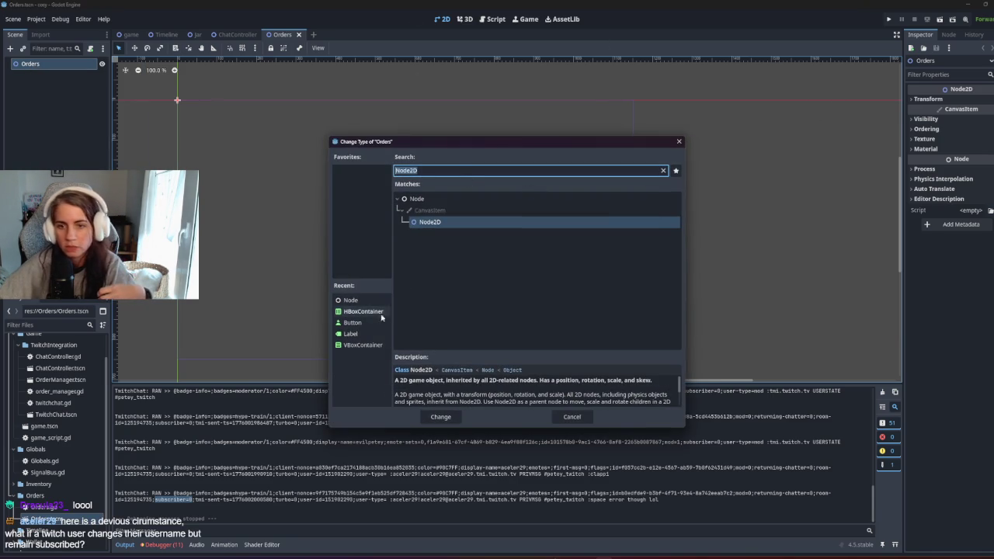
key(BackSpace)
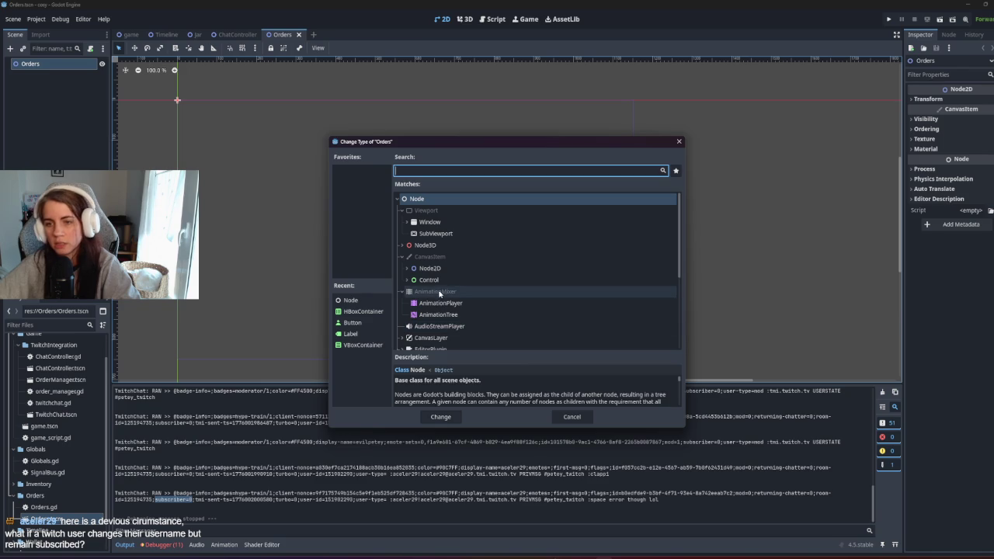
click(437, 280)
key(Right)
click(442, 417)
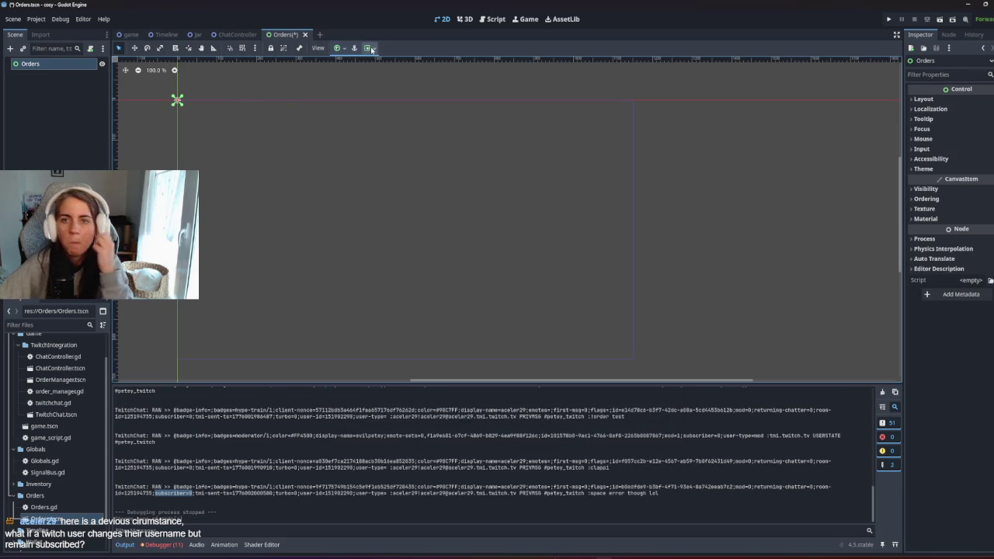
right_click(28, 69)
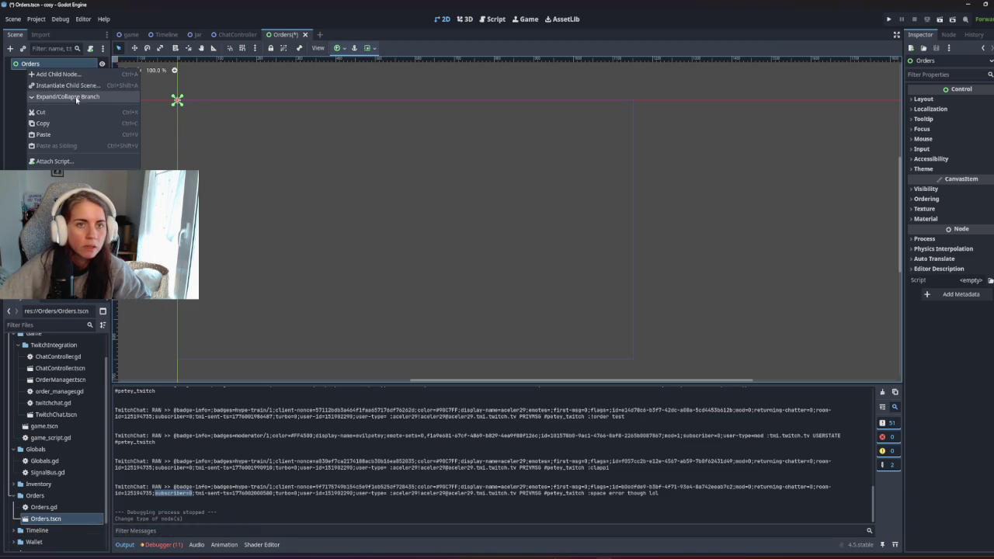
Step: Add a VBoxContainer child under the Orders root node
click(76, 75)
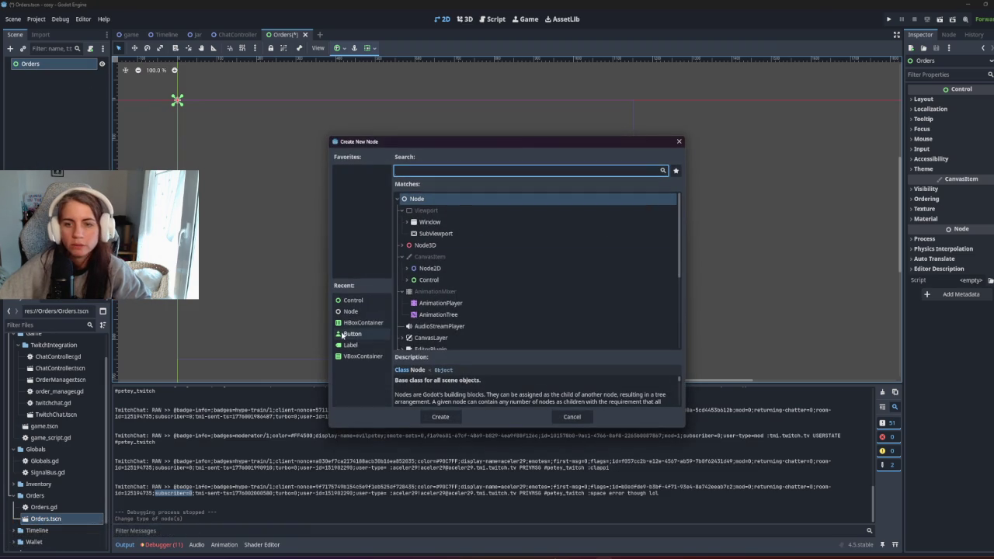
click(362, 356)
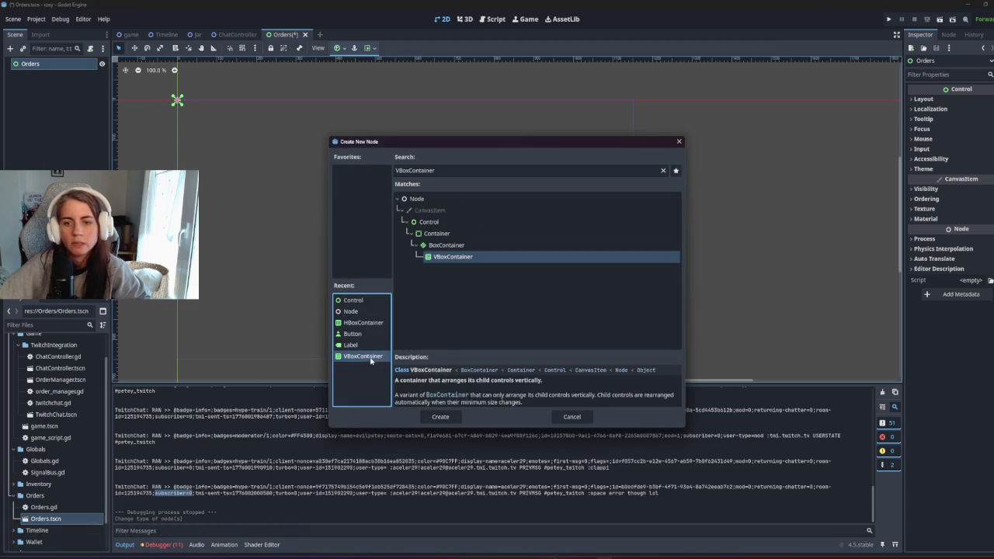
click(440, 417)
Step: Nest an HBoxContainer inside the VBoxContainer
right_click(54, 77)
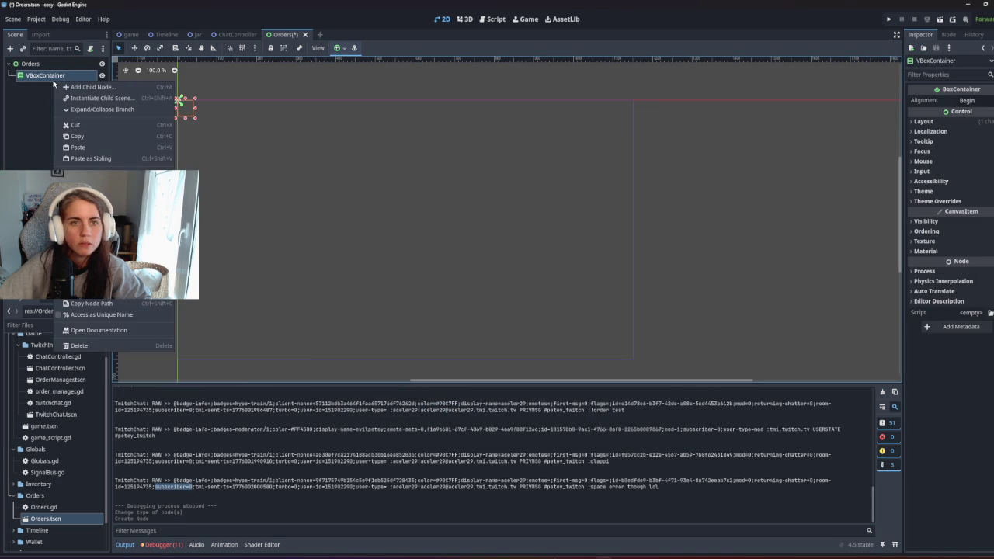
click(77, 86)
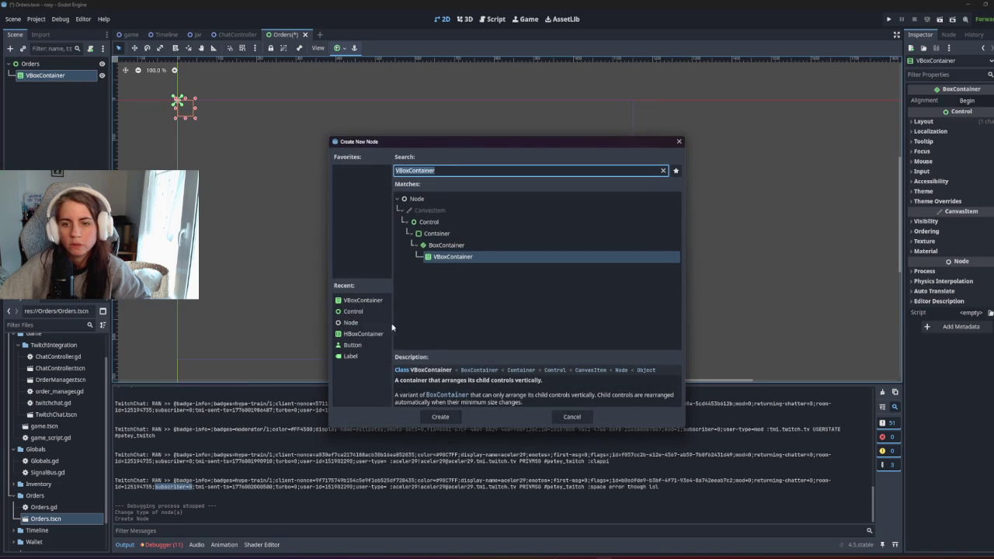
click(368, 356)
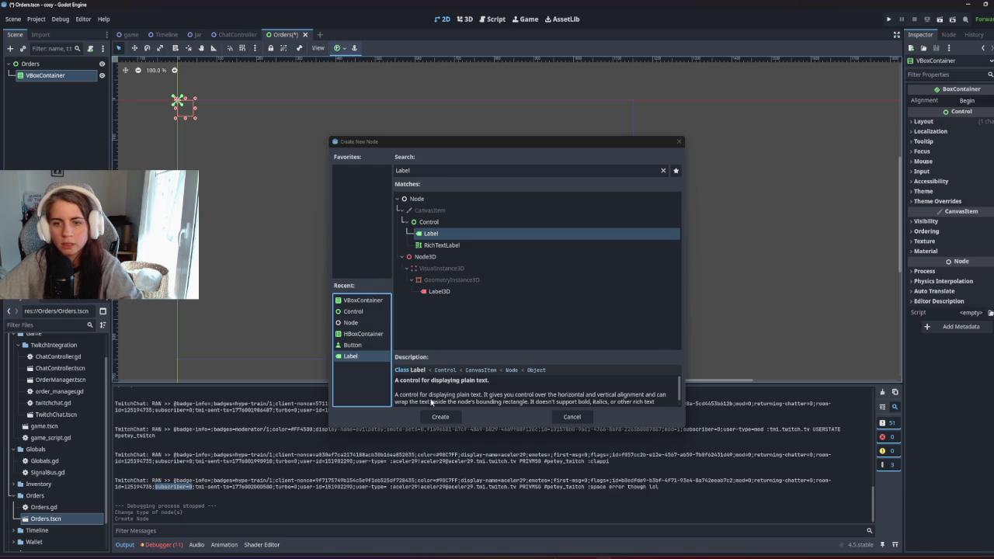
click(377, 335)
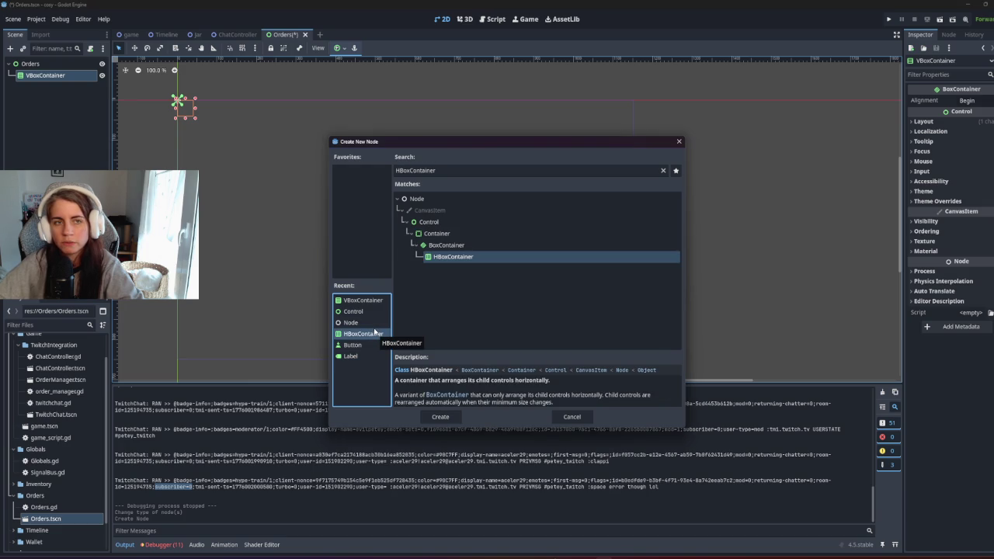
click(440, 417)
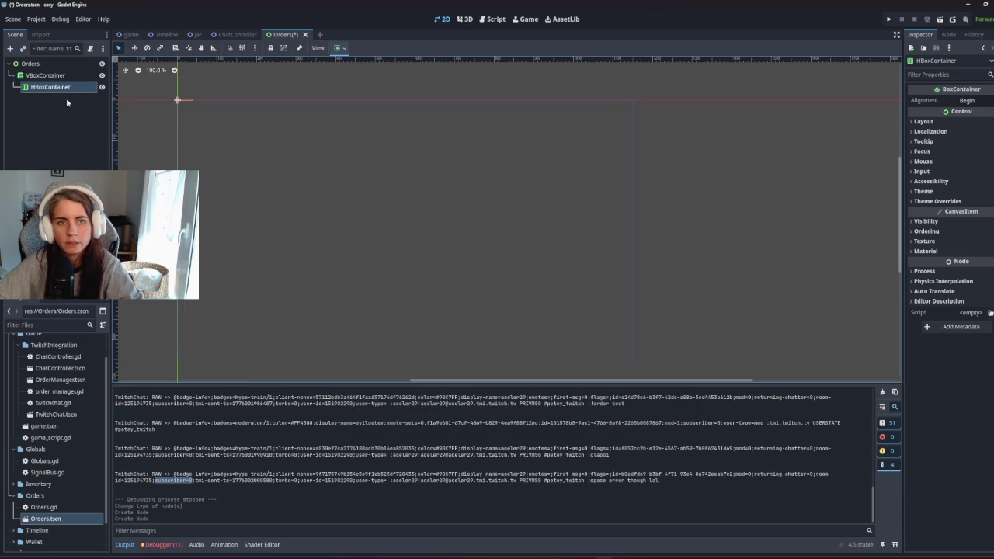
Step: Add two Label nodes side by side under the HBoxContainer
right_click(67, 88)
click(109, 93)
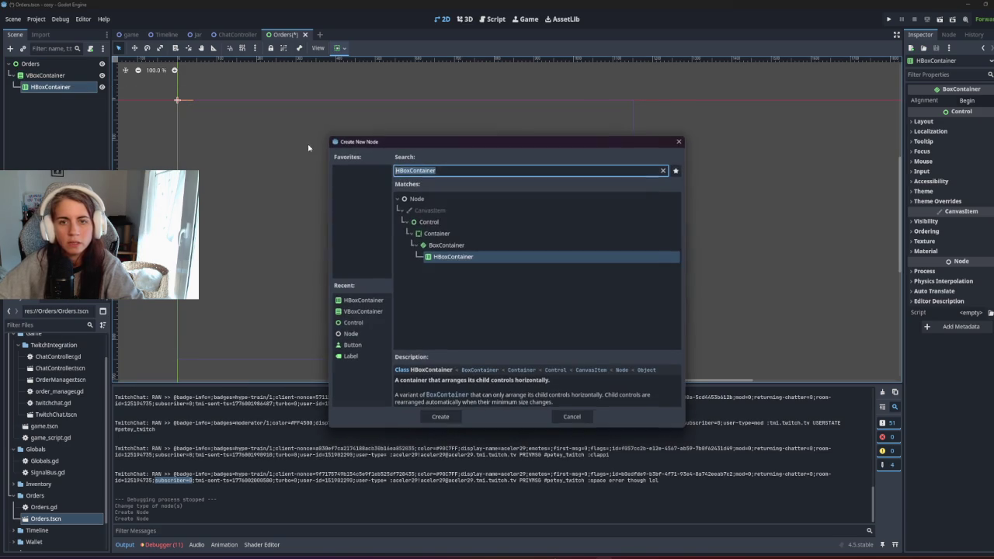
click(351, 355)
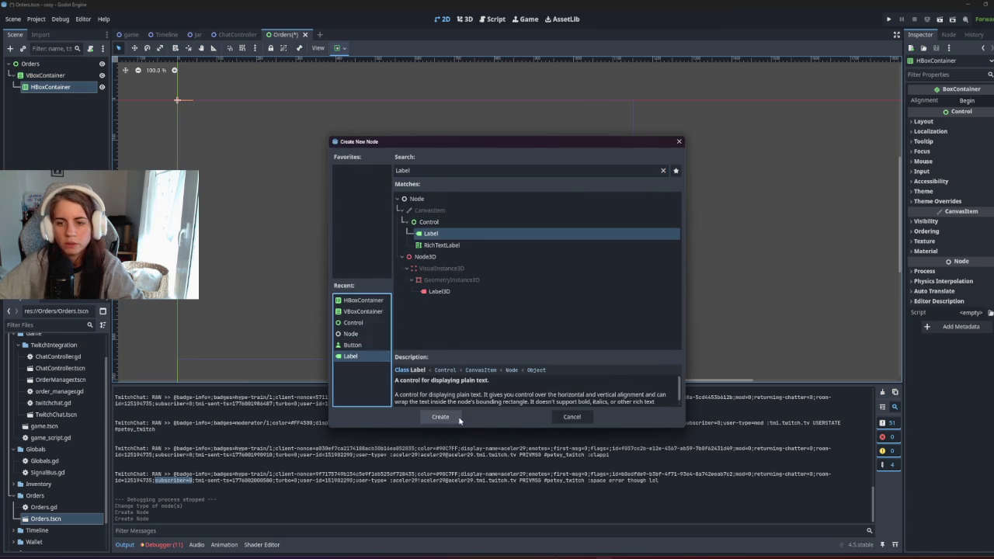
click(441, 418)
right_click(57, 97)
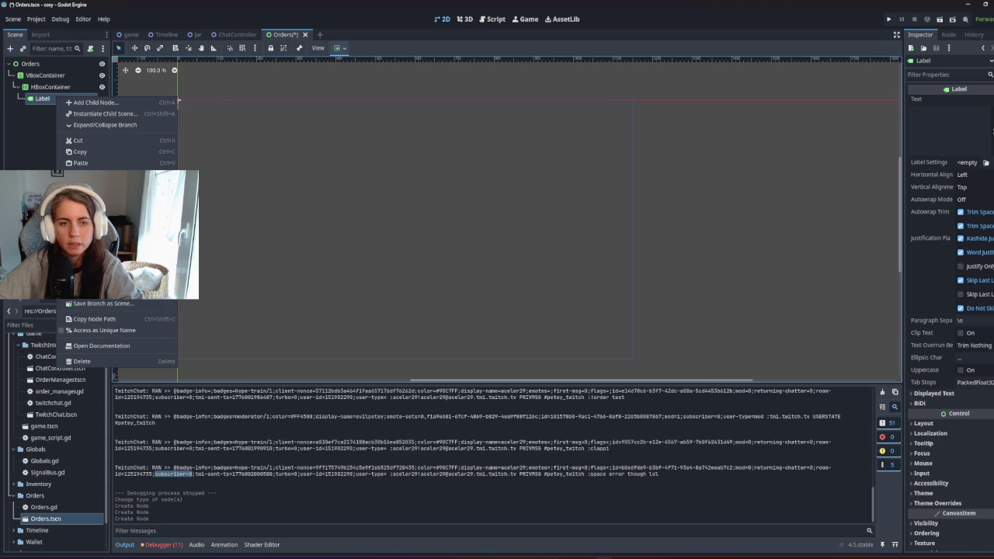
click(97, 102)
click(491, 345)
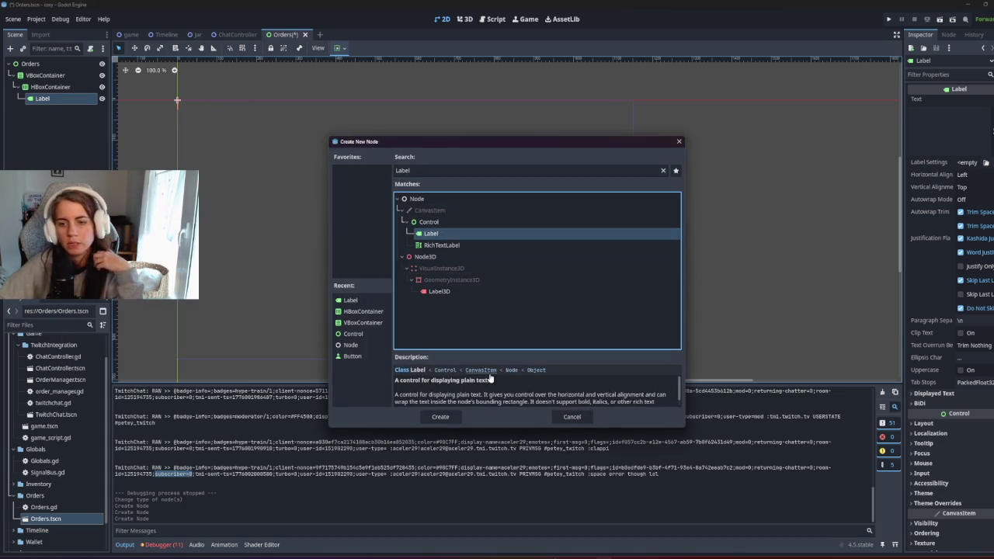
click(440, 417)
drag(58, 109, 45, 97)
Step: Rename the labels NameLabel and OrderLabel and save the Orders scene
double_click(45, 98)
key(BackSpace)
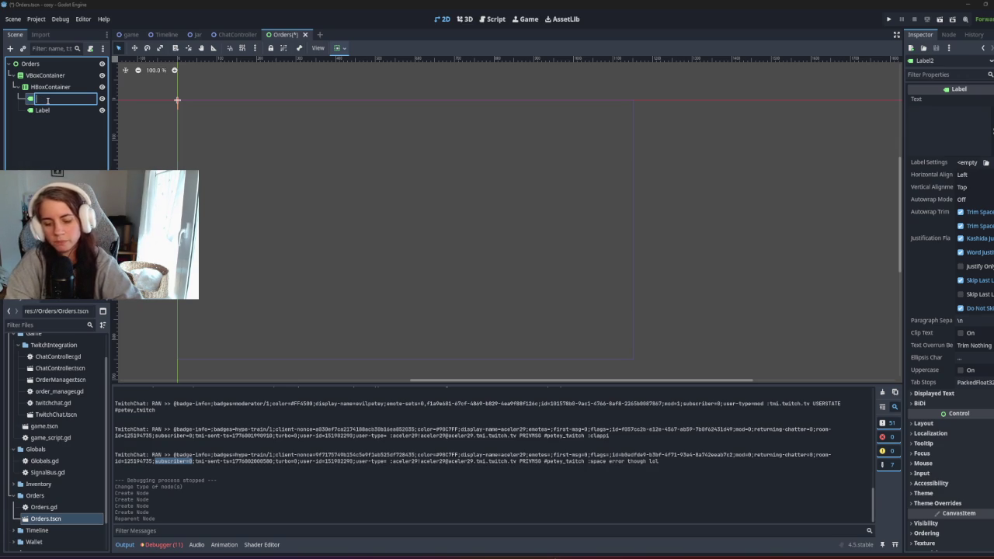
text(User)
key(BackSpace)
key(BackSpace)
key(BackSpace)
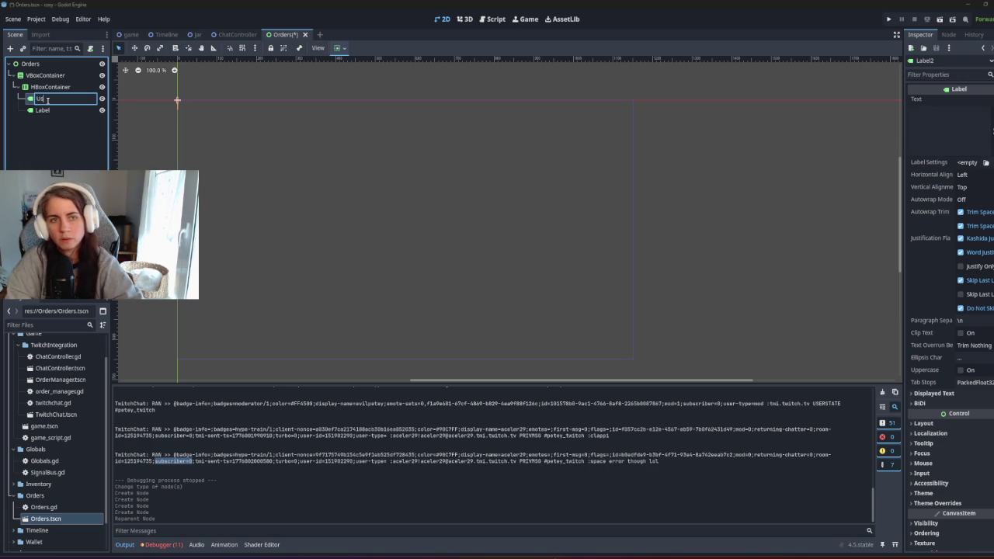
text(NameLabel)
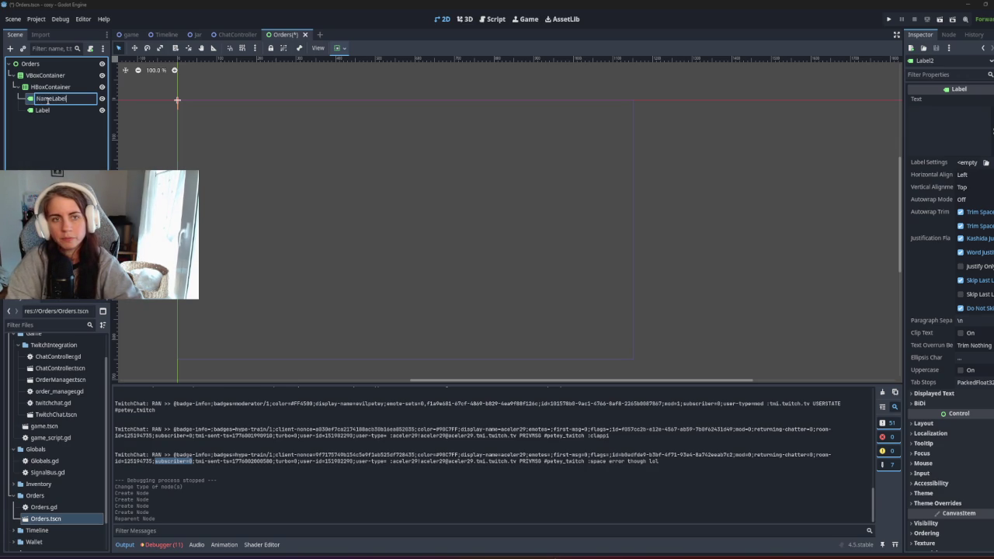
key(Return)
double_click(56, 110)
text(Order Lab)
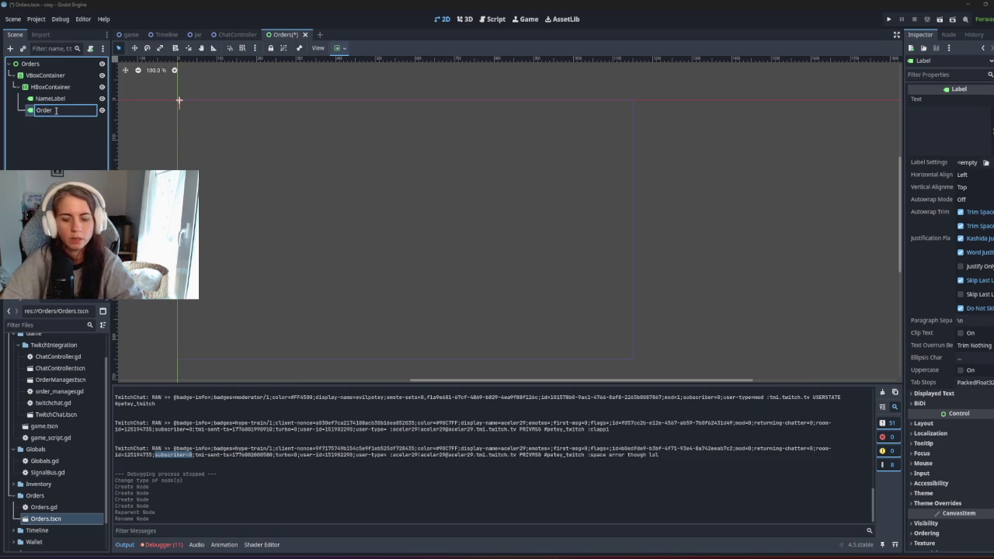
text(el)
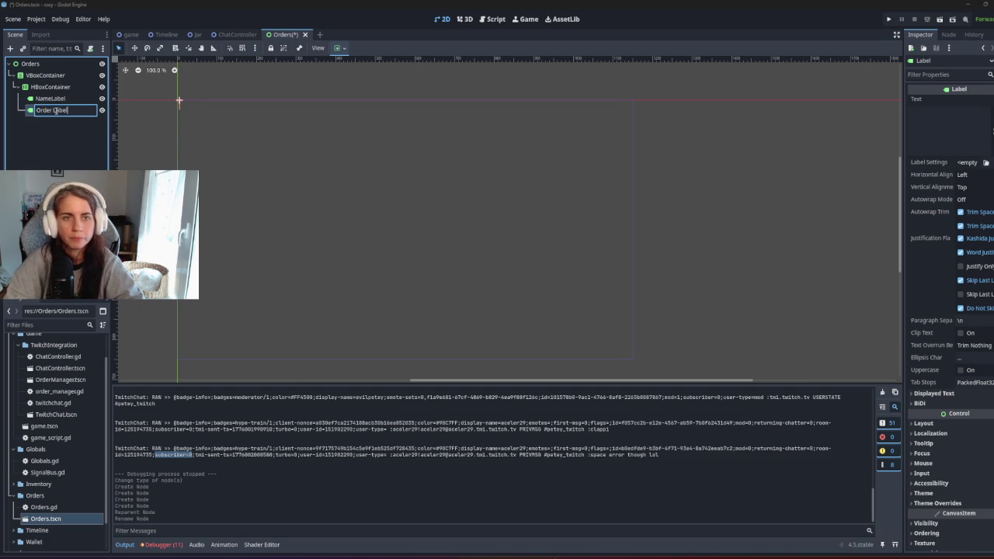
key(Return)
double_click(63, 110)
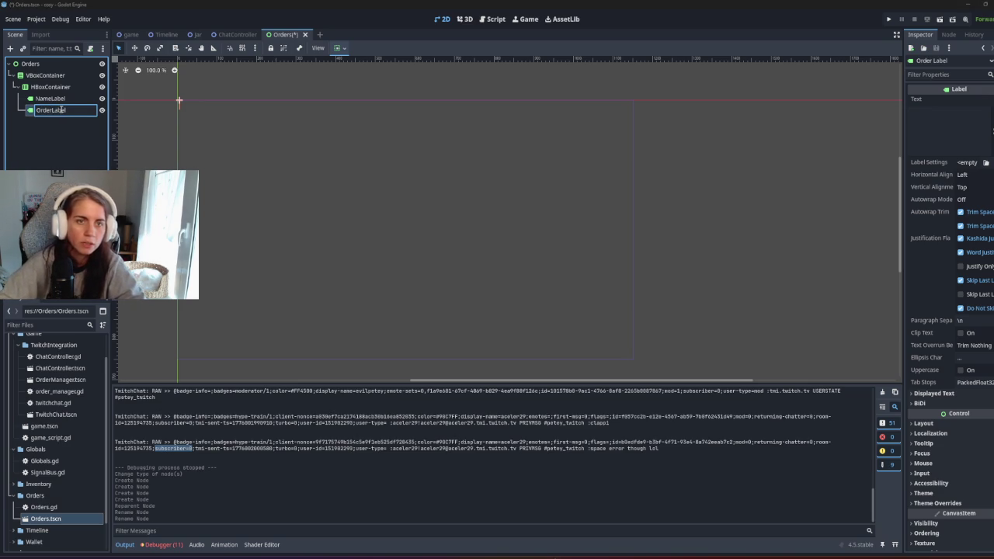
text(OrderLabel)
key(Return)
key(ctrl+s)
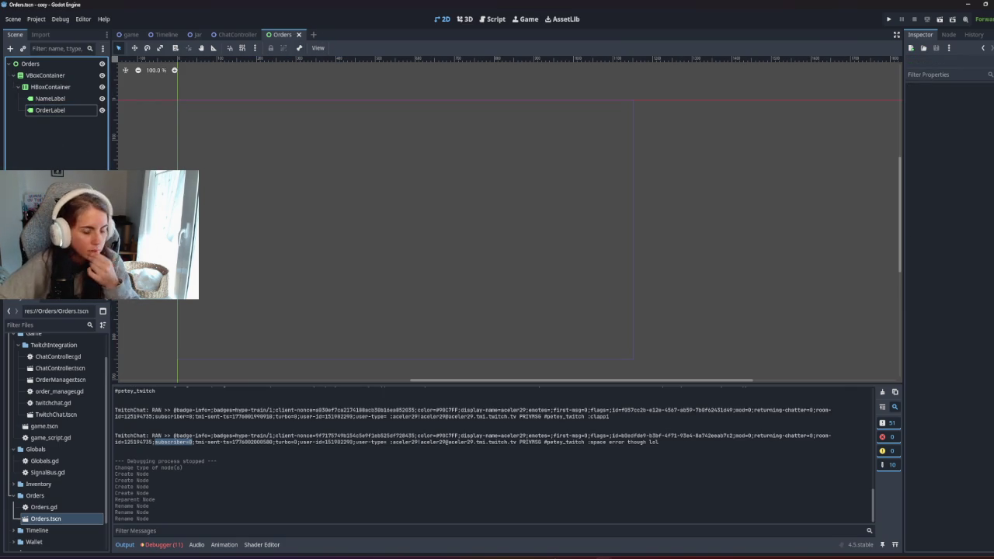
drag(367, 442, 335, 457)
Step: Examine the Twitch chat log line's mod=0 field in Output, then run with F6
click(328, 467)
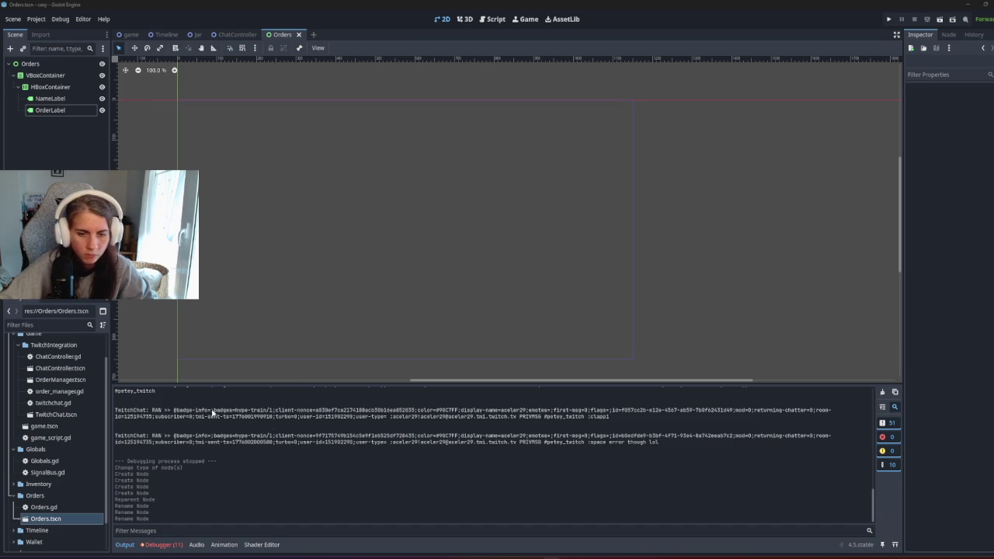
scroll(327, 470, up, 2)
scroll(327, 471, down, 2)
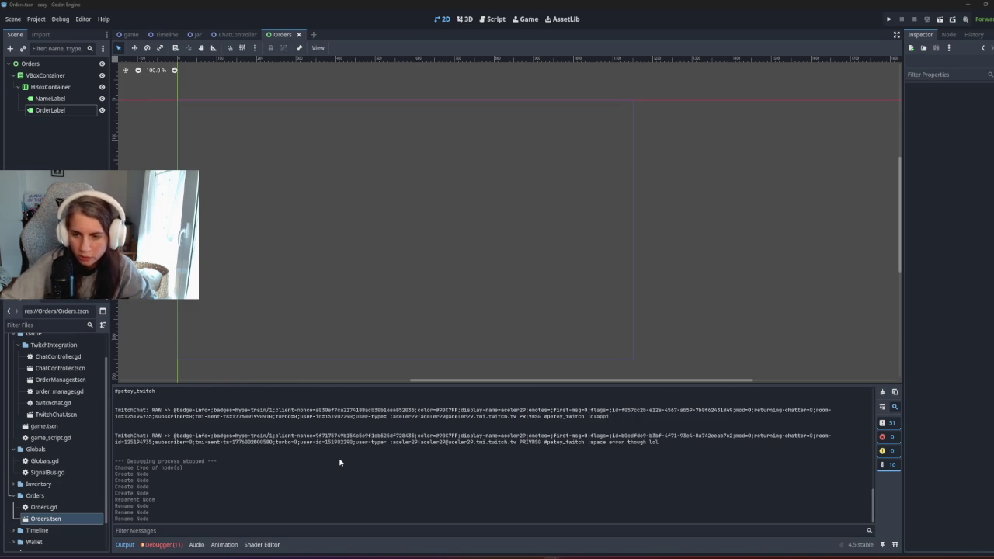
drag(584, 436, 669, 436)
mouse_move(738, 435)
mouse_down()
mouse_move(831, 436)
mouse_move(752, 436)
mouse_up()
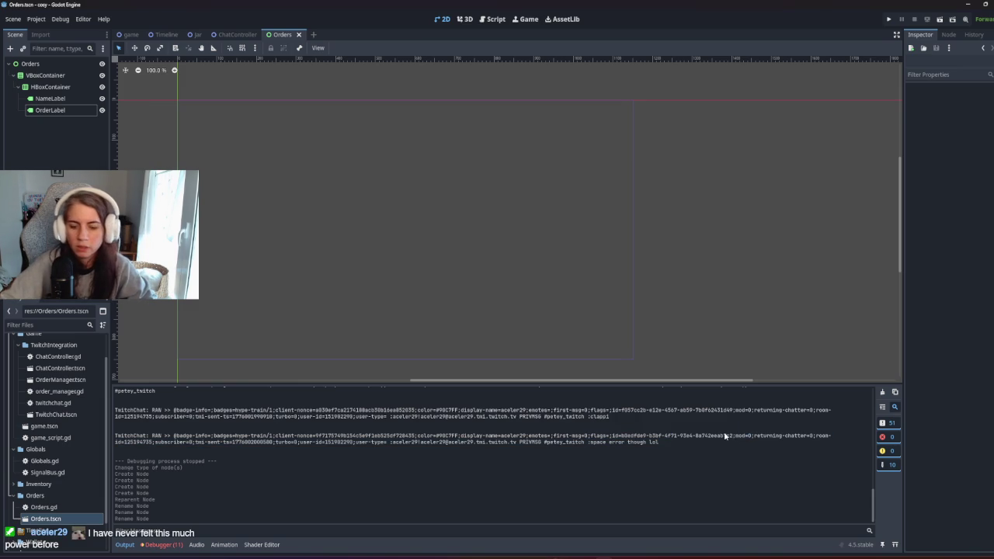
key(F6)
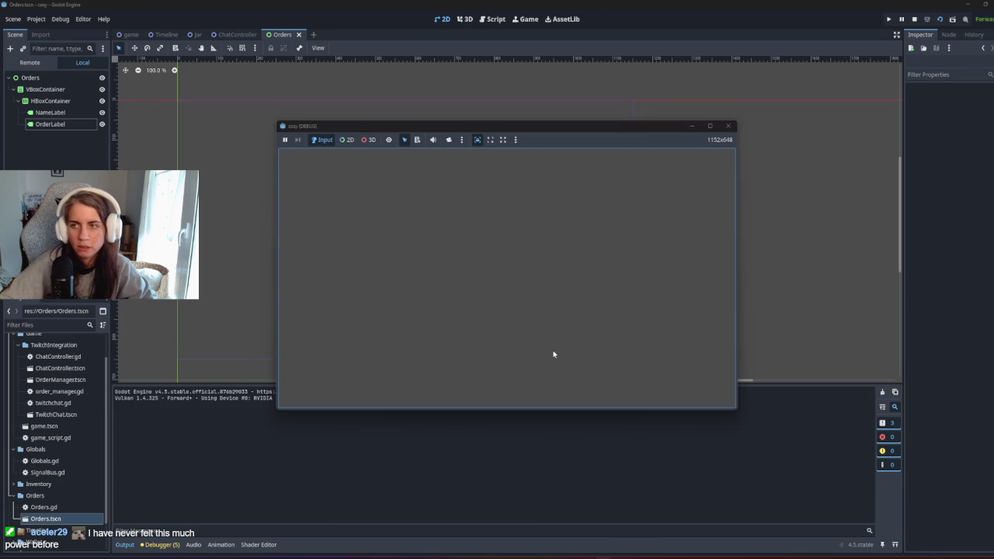
Step: Stop the debug run, then run and stop the game scene with F6 and F8
click(914, 19)
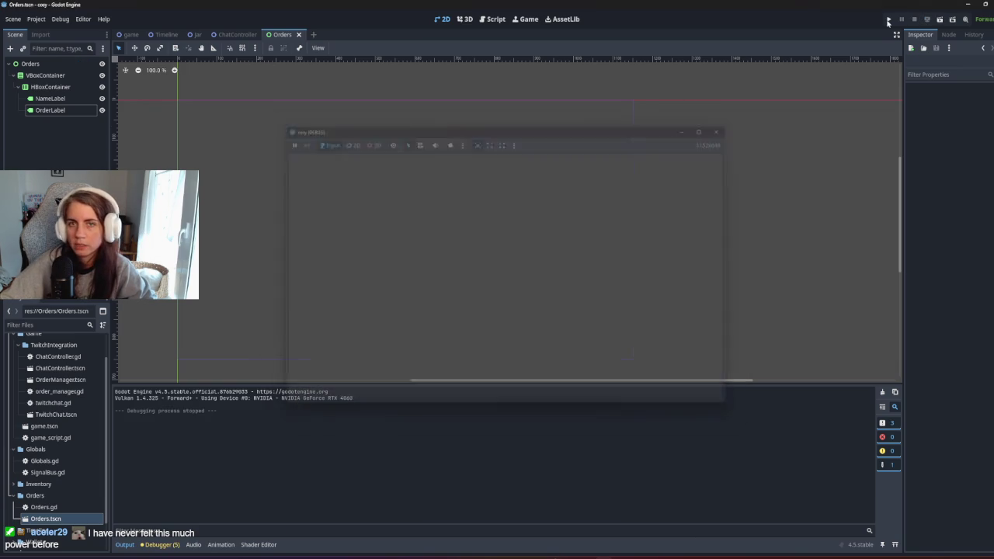
click(131, 34)
key(F6)
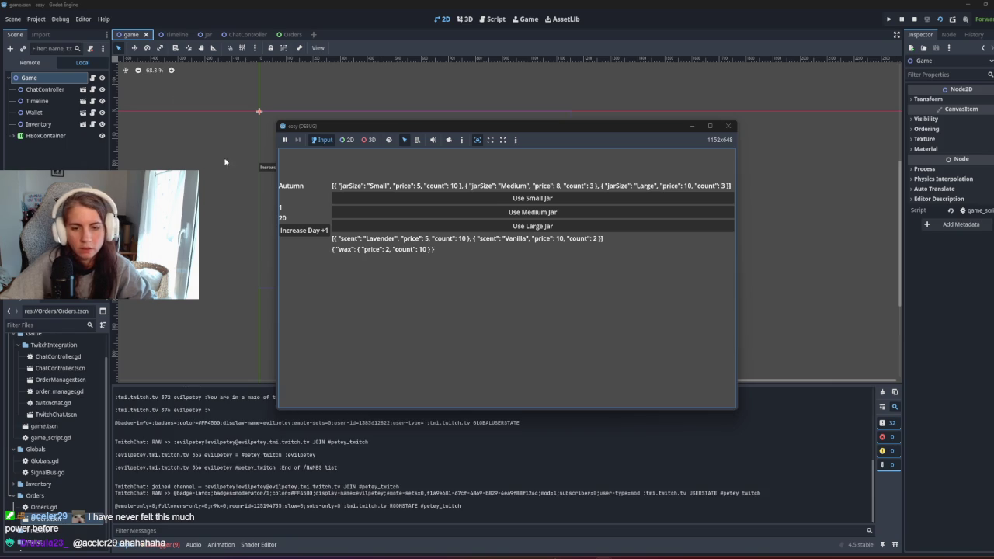
key(F8)
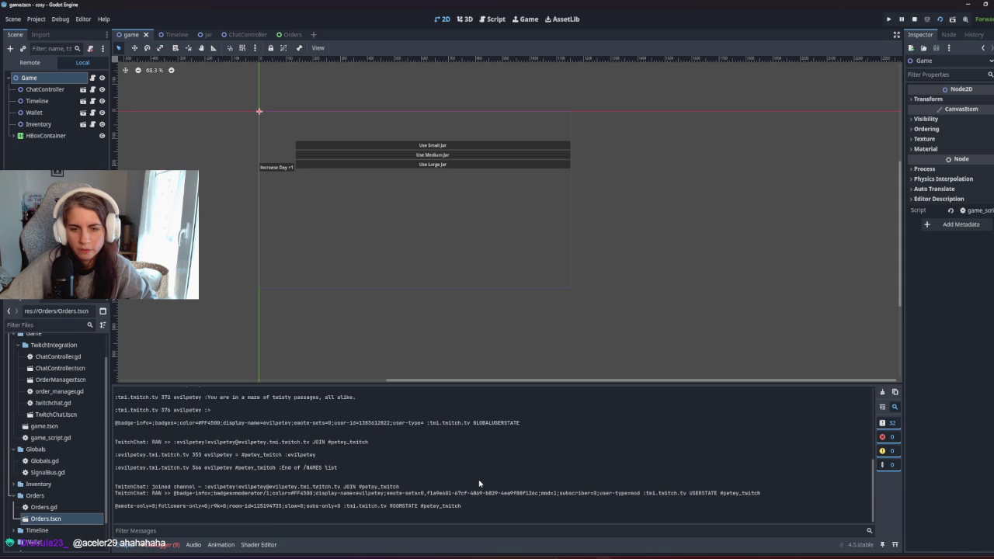
Step: Inspect the logged Twitch chat messages, including USERSTATE and mod fields, in Output
drag(480, 462, 493, 424)
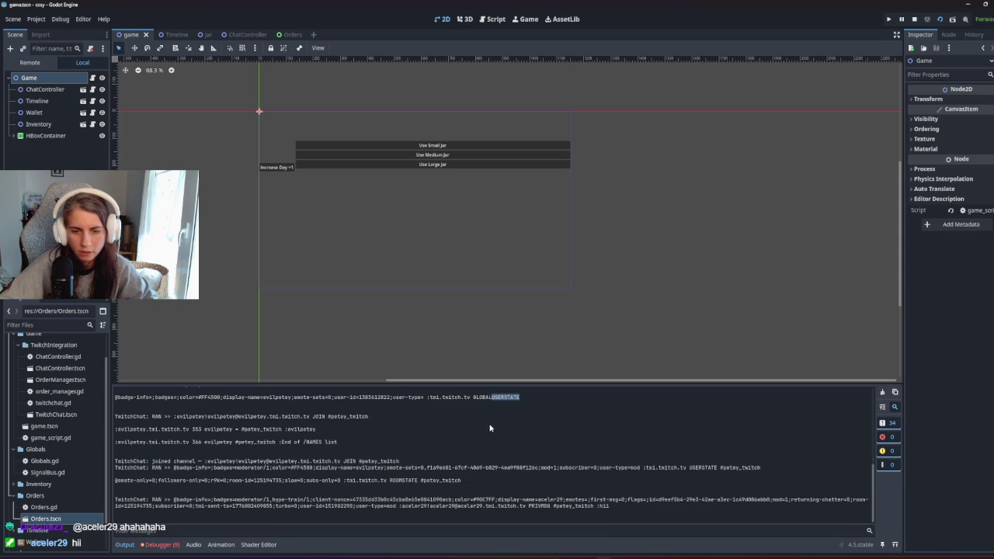
click(388, 509)
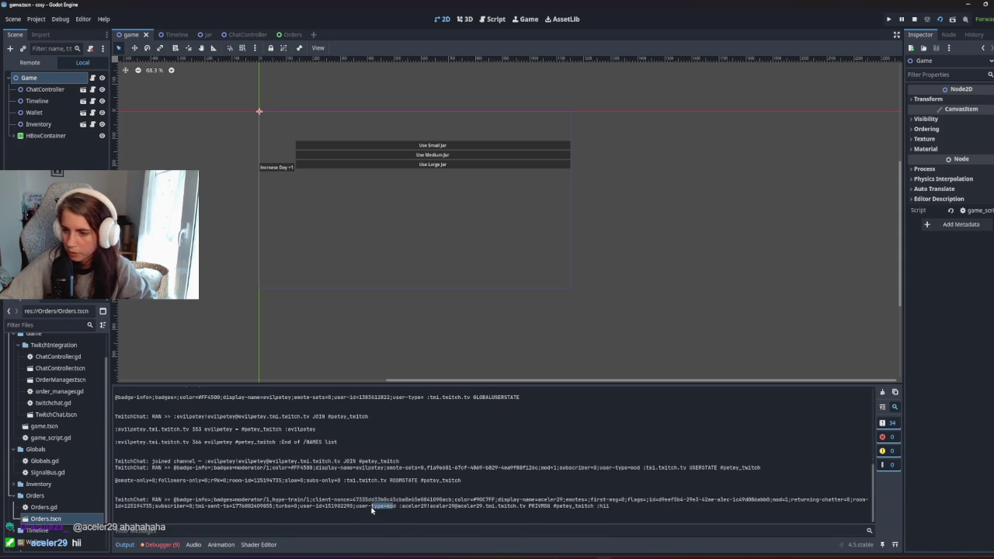
drag(115, 500, 729, 495)
click(780, 501)
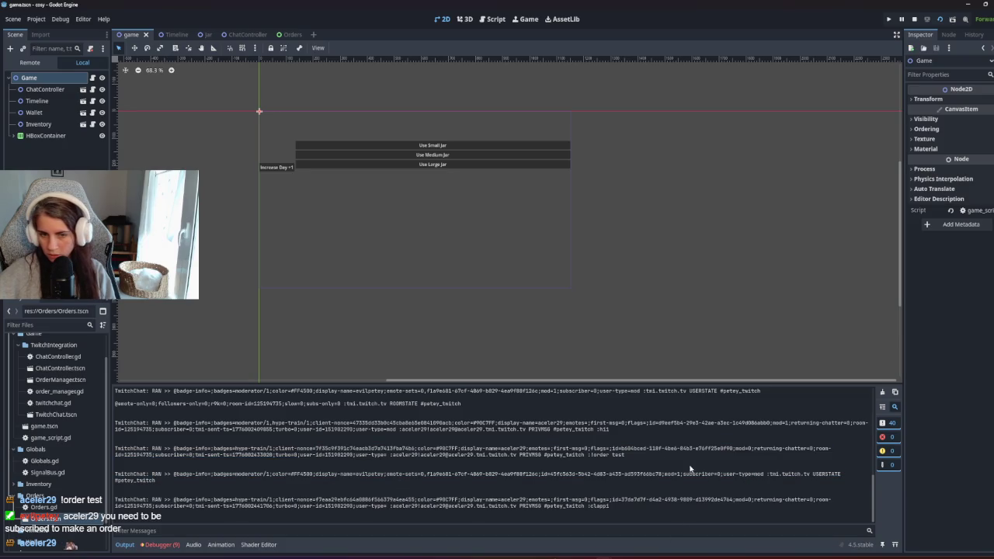
drag(543, 455, 625, 456)
click(625, 456)
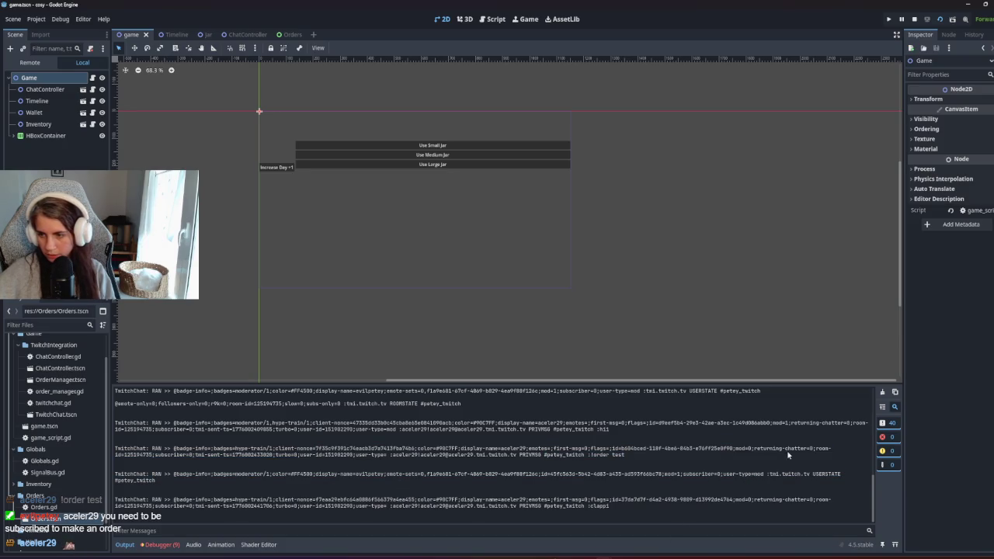
double_click(746, 448)
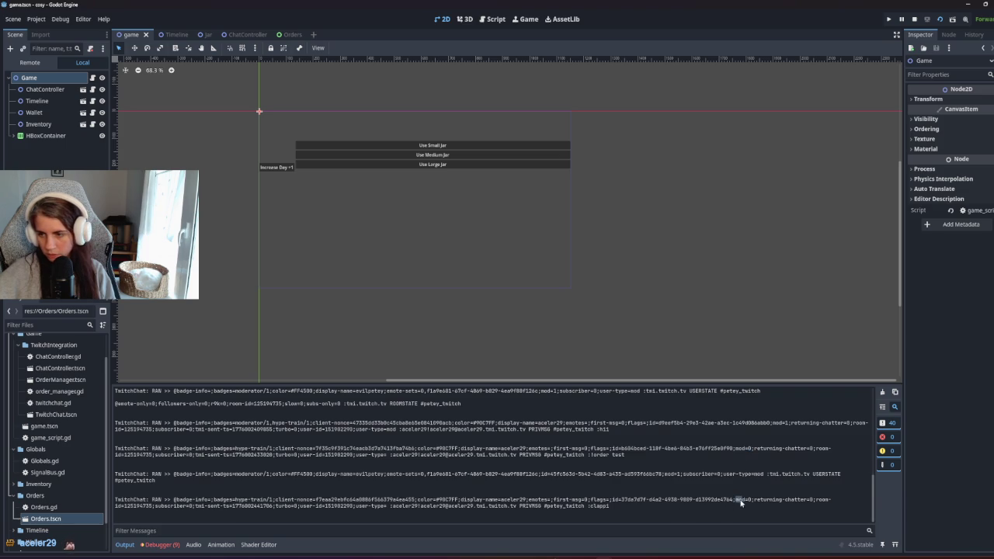
scroll(741, 500, up, 1)
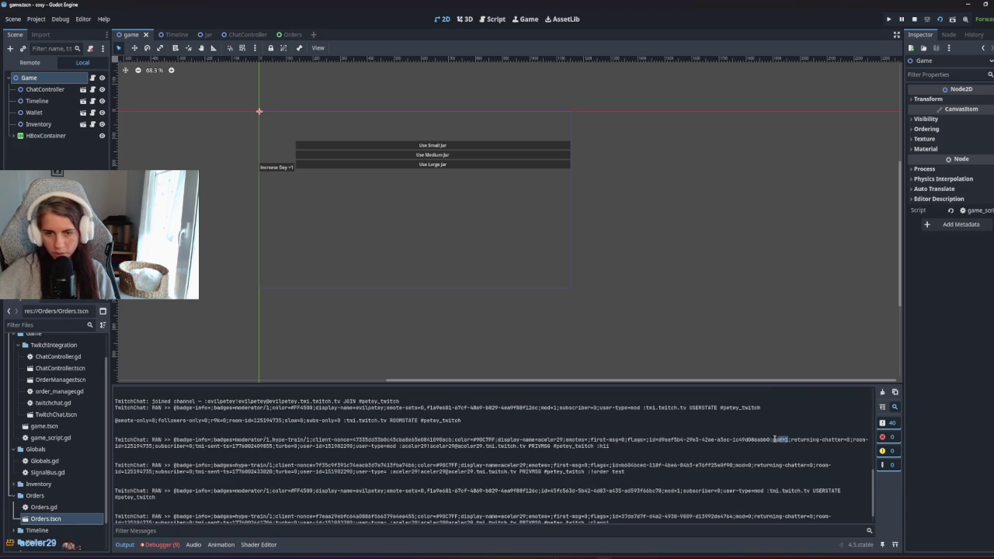
scroll(703, 483, down, 1)
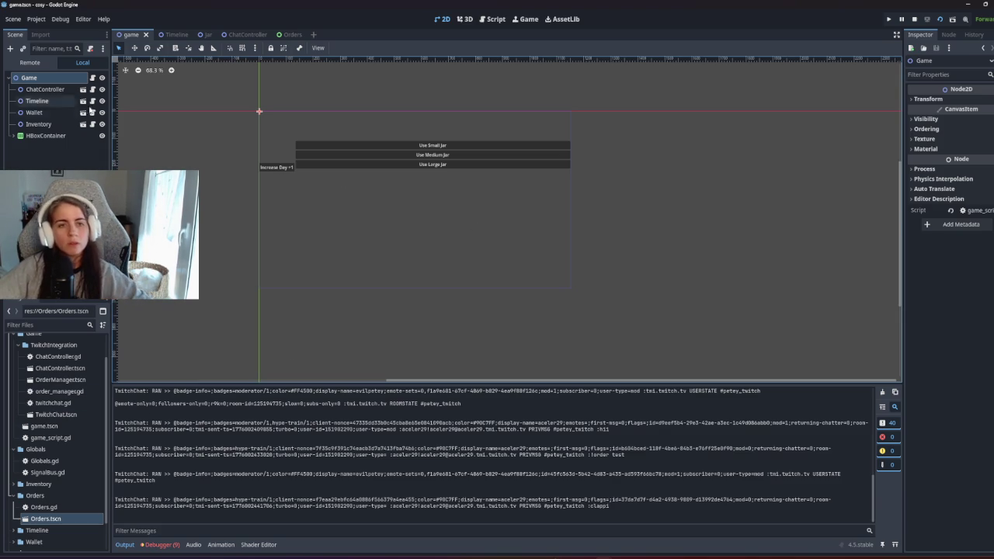
Step: In the Orders scene, set NameLabel's Text to 'Test Name' and OrderLabel's to 'Test Order'
click(289, 34)
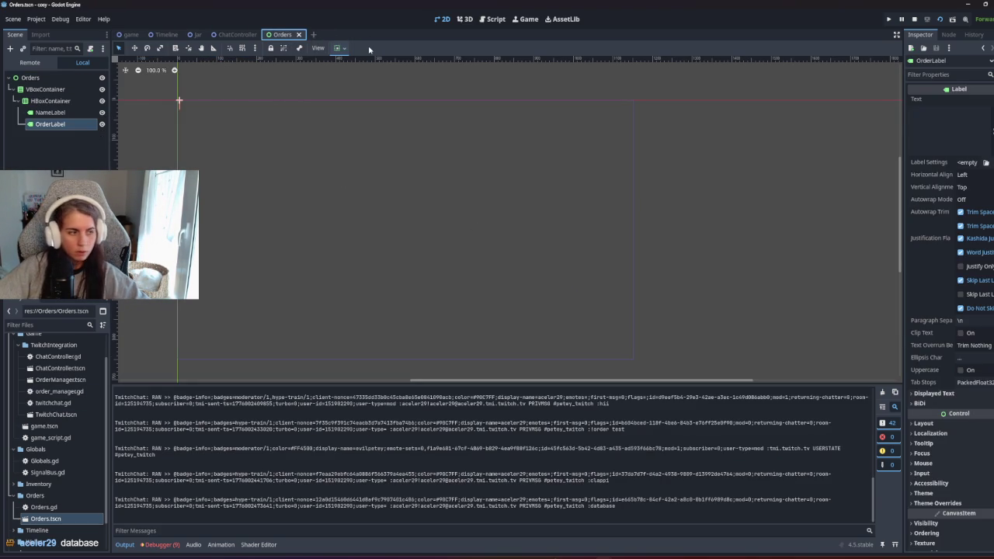
click(62, 112)
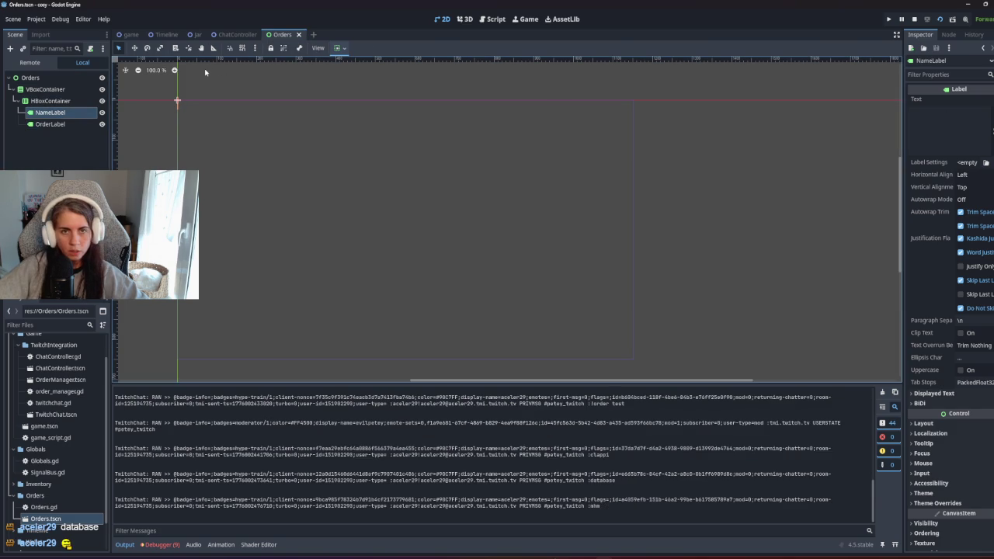
click(971, 124)
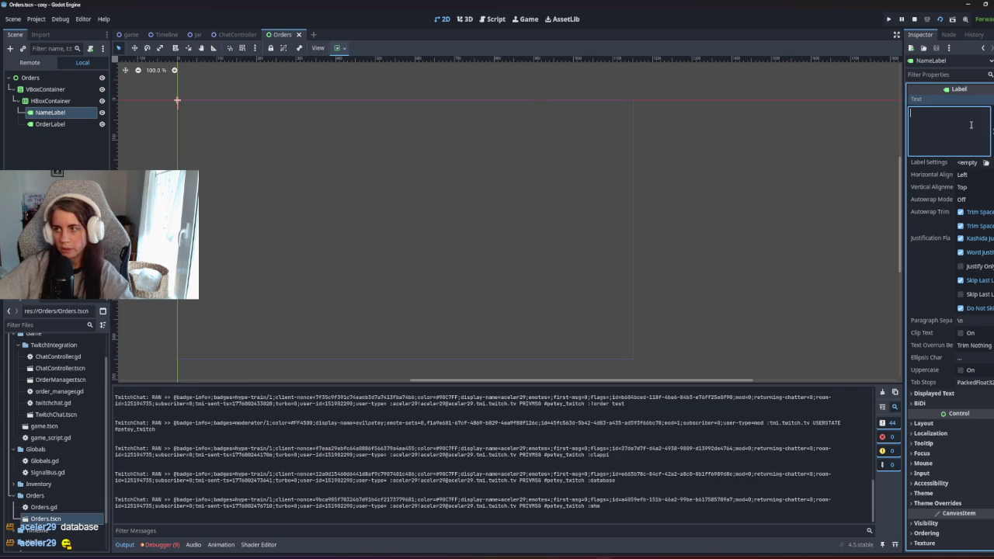
text(Test Nam,e)
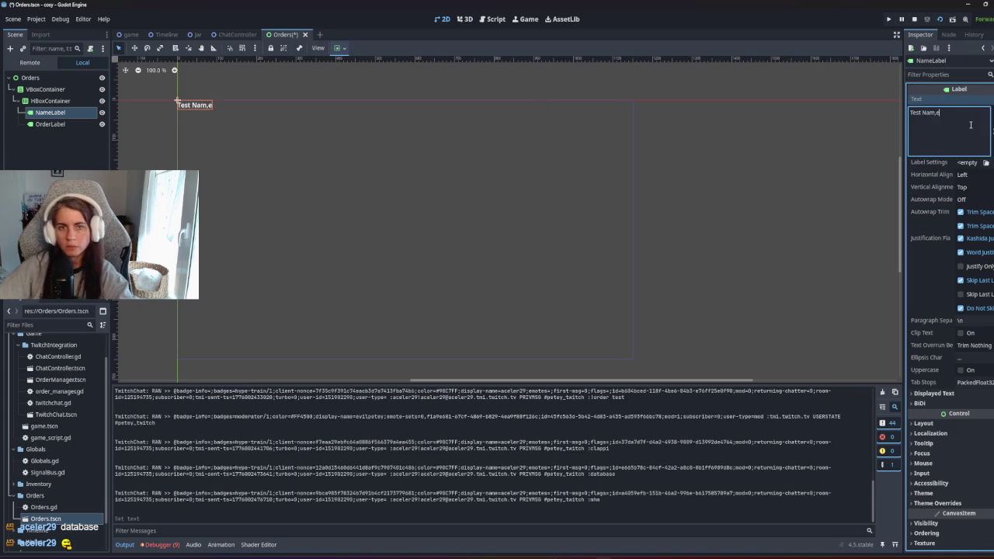
key(BackSpace)
key(BackSpace)
text(e)
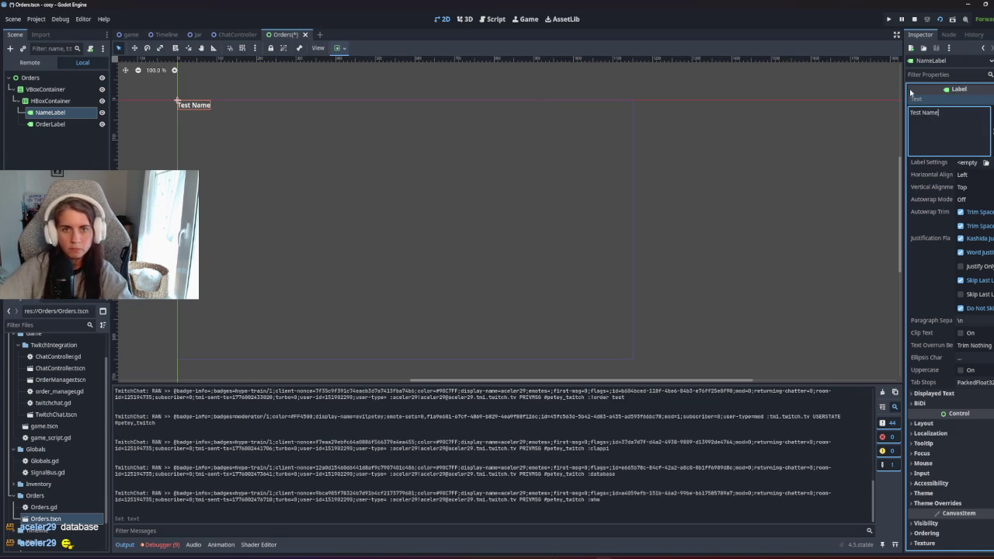
click(50, 124)
click(927, 123)
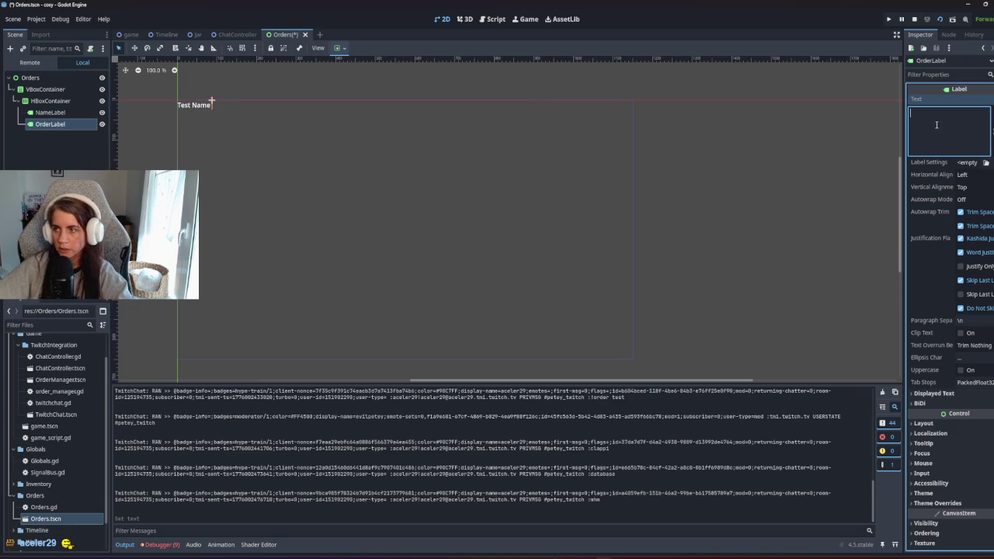
text(Test Order)
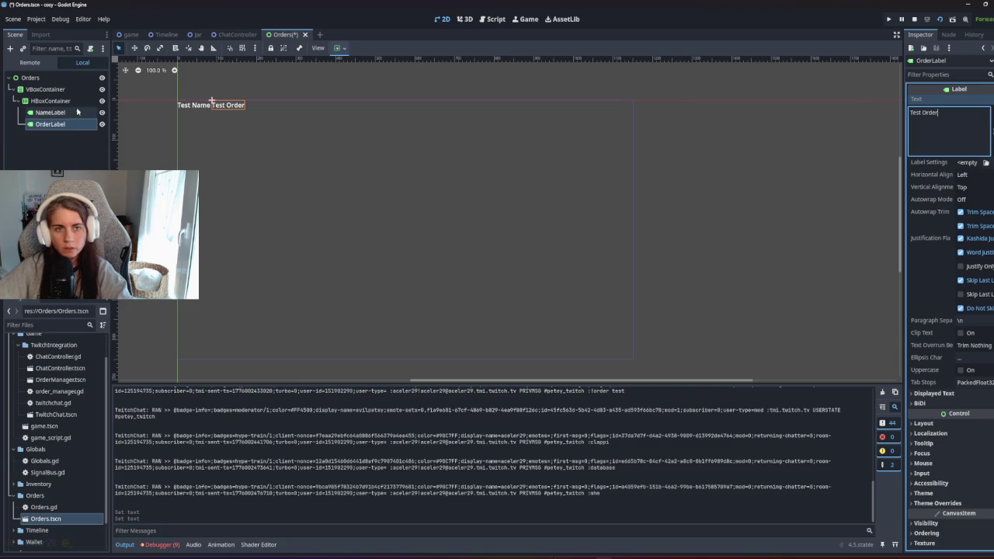
click(66, 102)
click(340, 48)
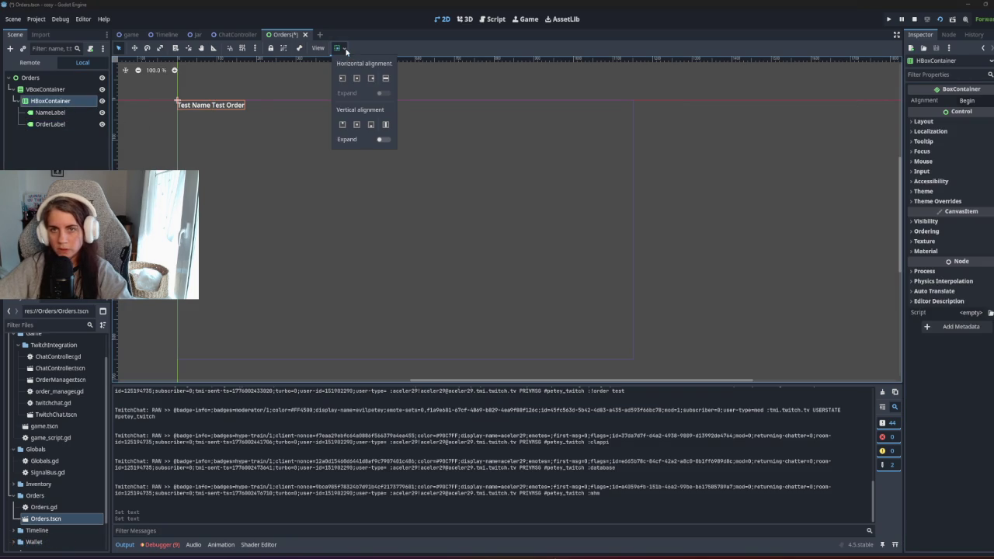
Step: Make the HBoxContainer fill horizontally, anchor the VBoxContainer Full Rect, and save Orders
click(386, 78)
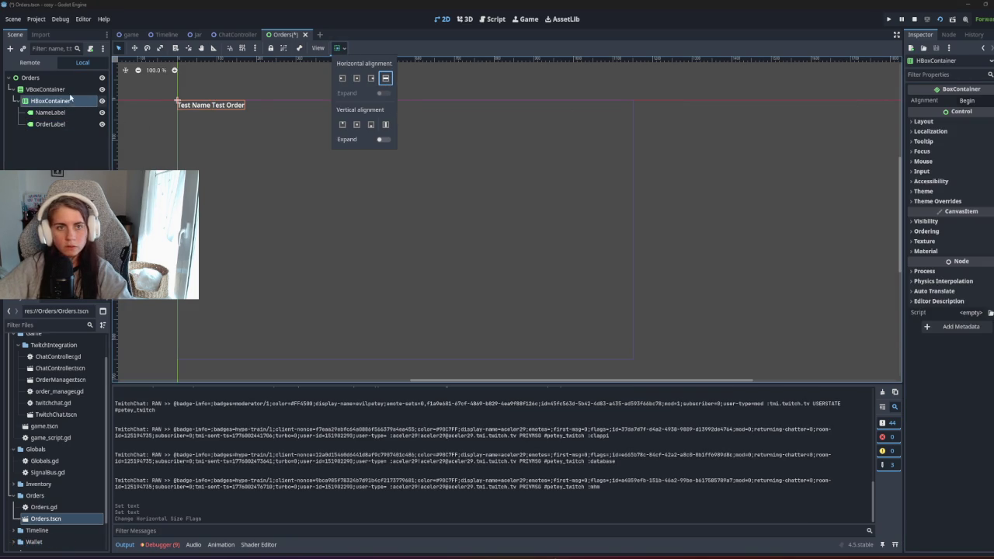
click(70, 99)
click(46, 90)
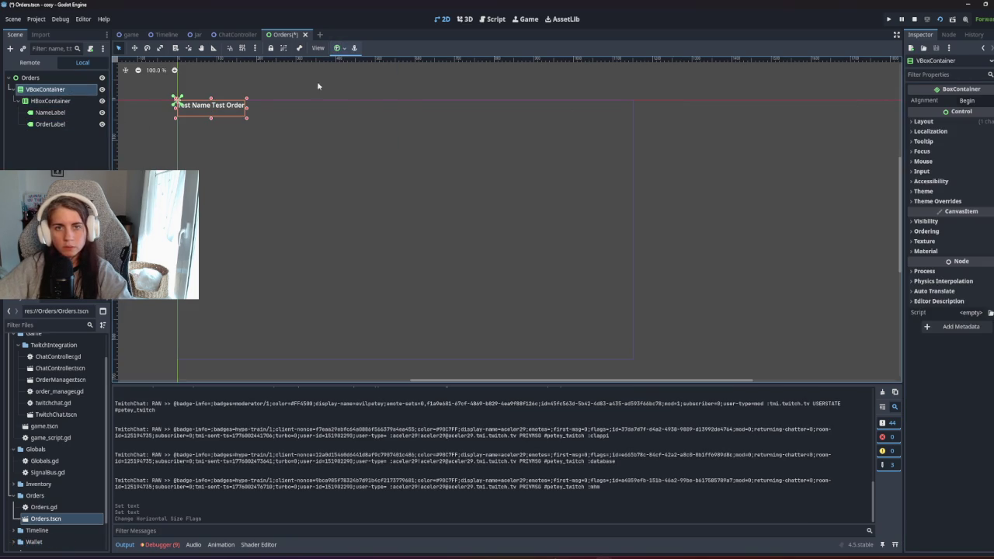
click(346, 51)
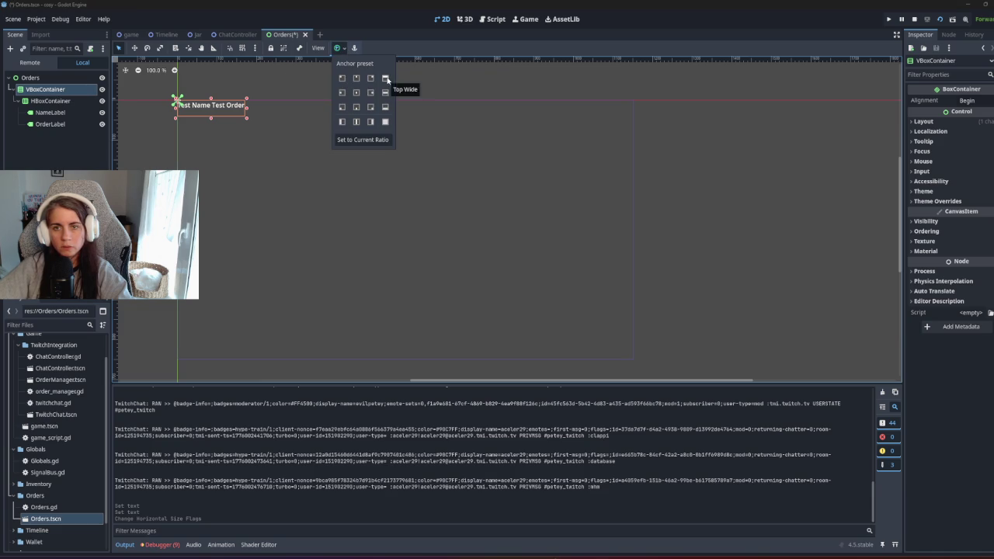
click(385, 122)
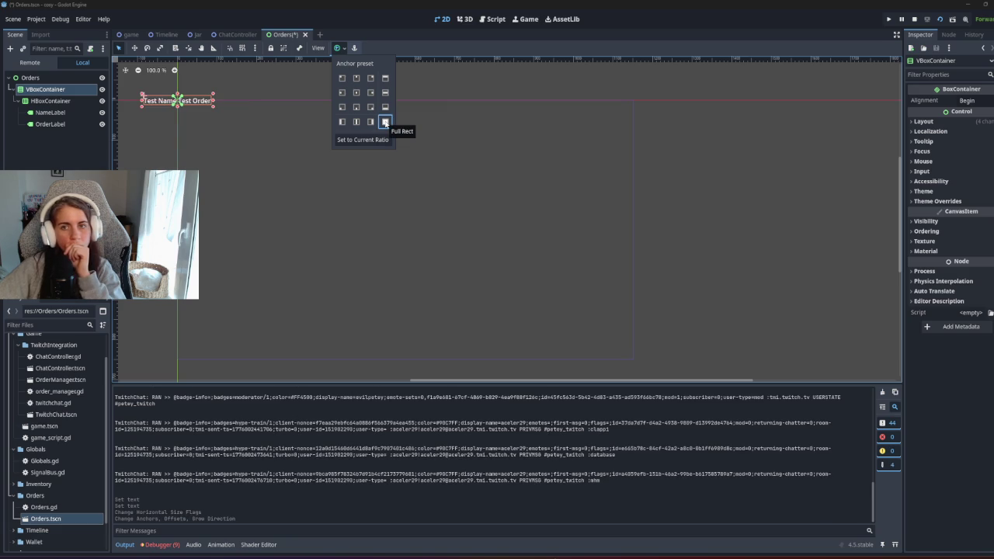
click(341, 79)
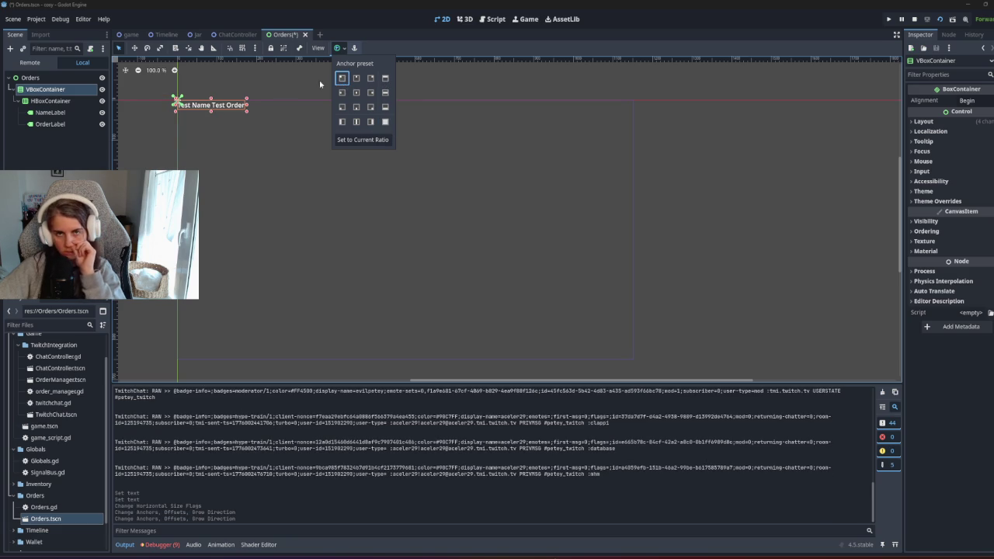
click(334, 39)
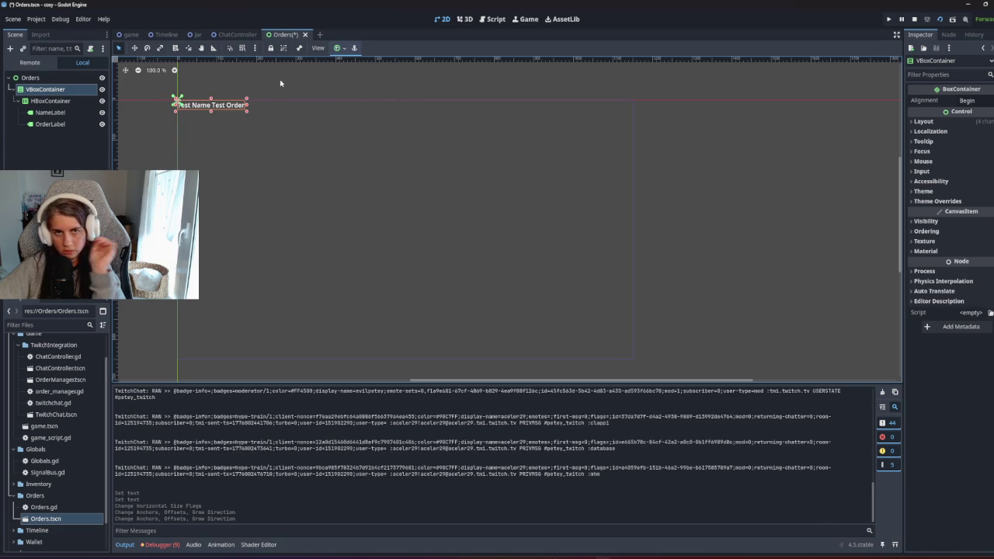
click(337, 48)
click(386, 122)
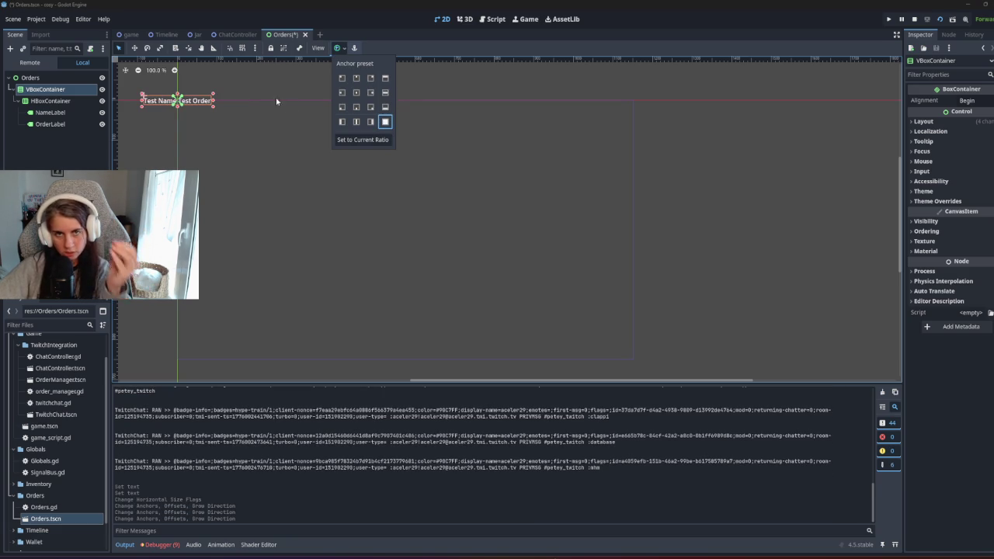
click(268, 90)
key(ctrl+s)
Step: Drop an Orders.tscn instance into the game scene and move it left and below the buttons
click(128, 34)
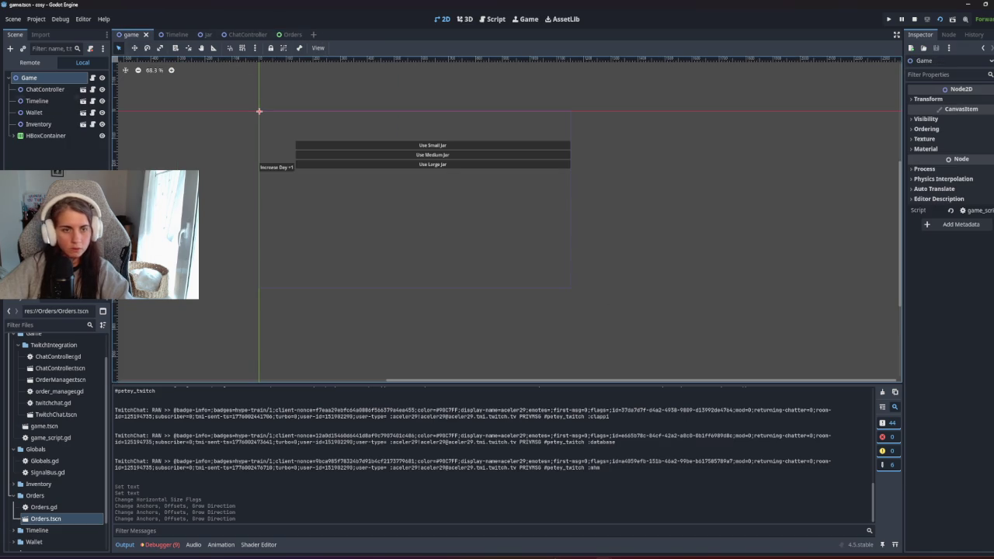
mouse_move(48, 519)
mouse_down()
mouse_move(196, 436)
mouse_move(58, 82)
mouse_up()
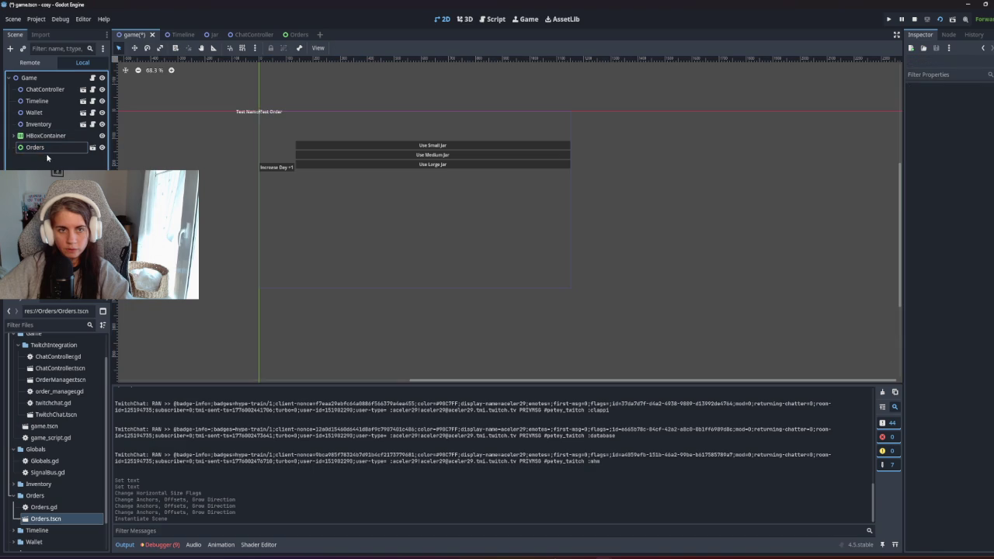
mouse_move(268, 113)
mouse_down()
mouse_move(355, 207)
mouse_move(430, 211)
mouse_up()
click(588, 231)
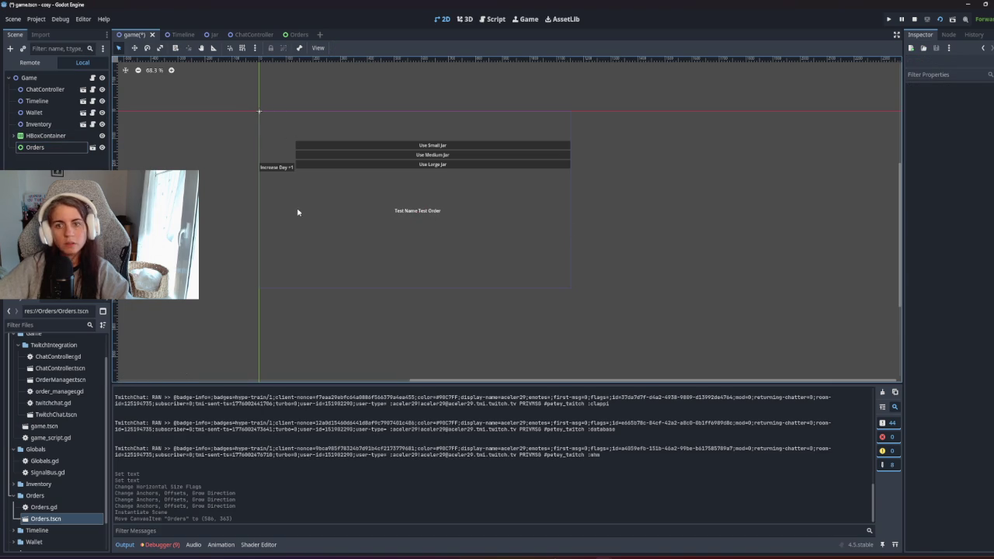
click(60, 149)
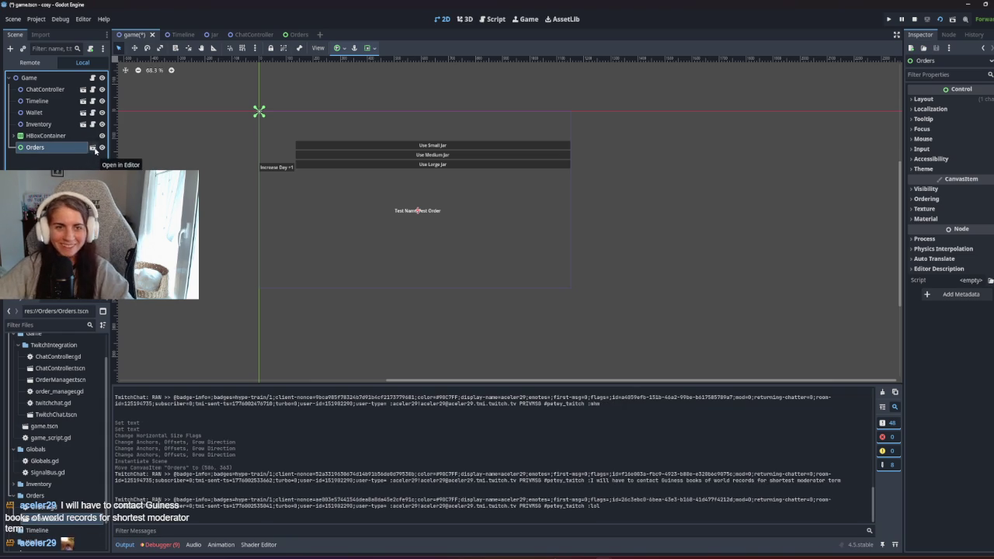
drag(409, 205, 275, 248)
click(187, 179)
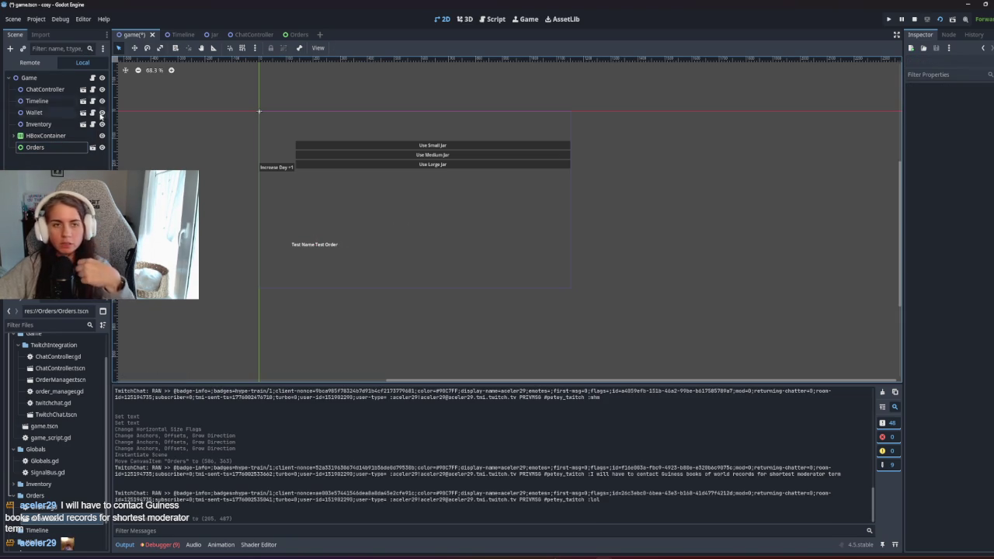
click(298, 34)
Step: Attach the existing Orders.gd script to the Orders root node
right_click(68, 78)
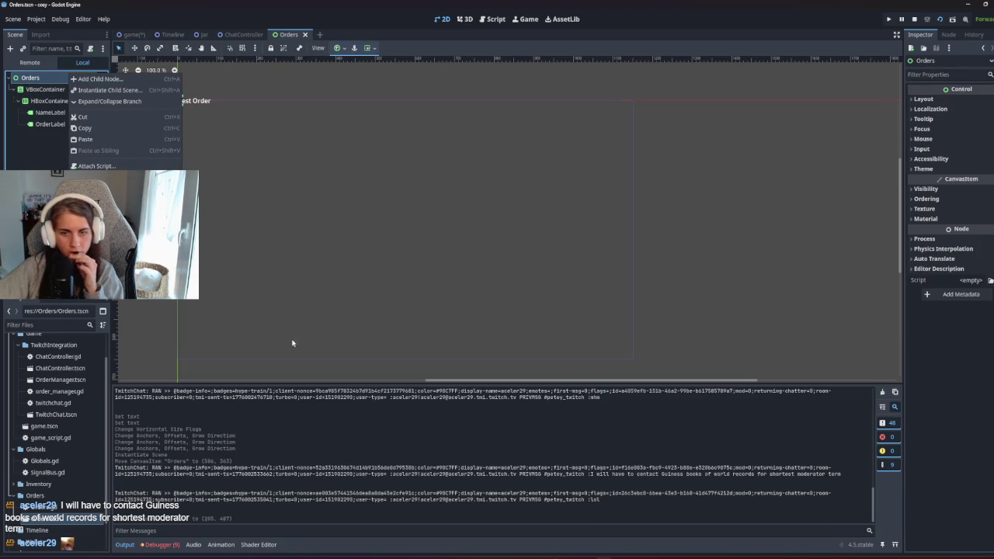
click(970, 310)
click(989, 280)
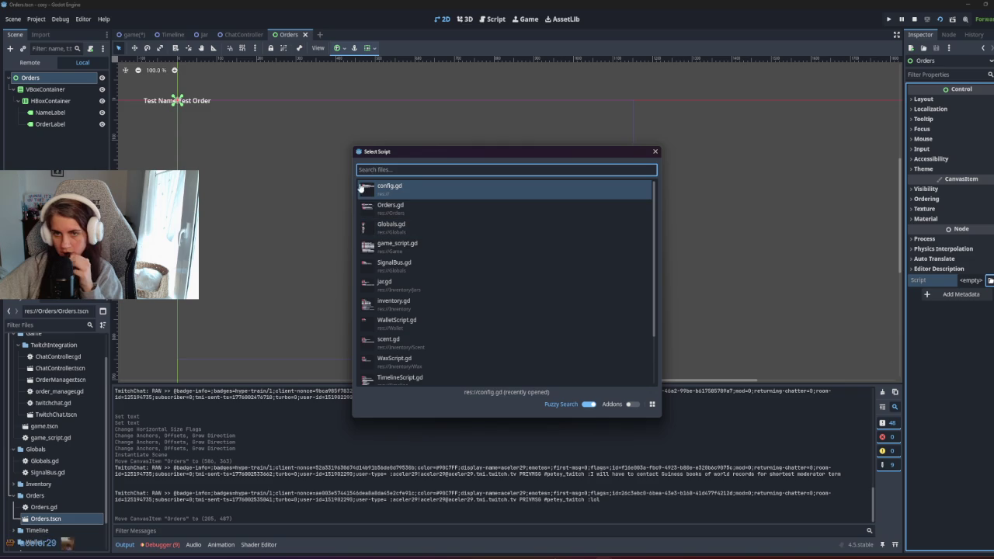
double_click(425, 208)
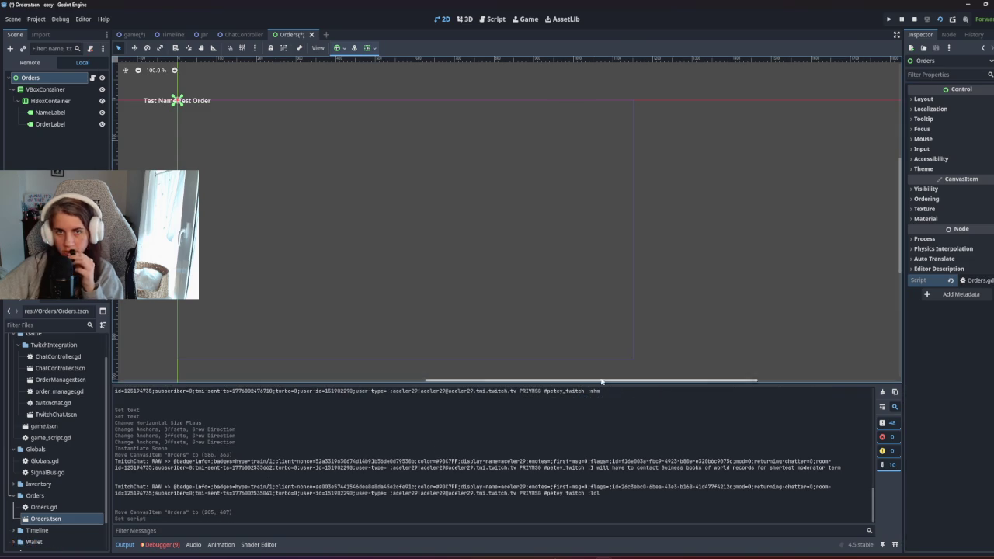
click(94, 78)
Step: Strip get_next_order, the pass body and chat_controller reference from Orders.gd, then save
drag(504, 219, 210, 145)
key(BackSpace)
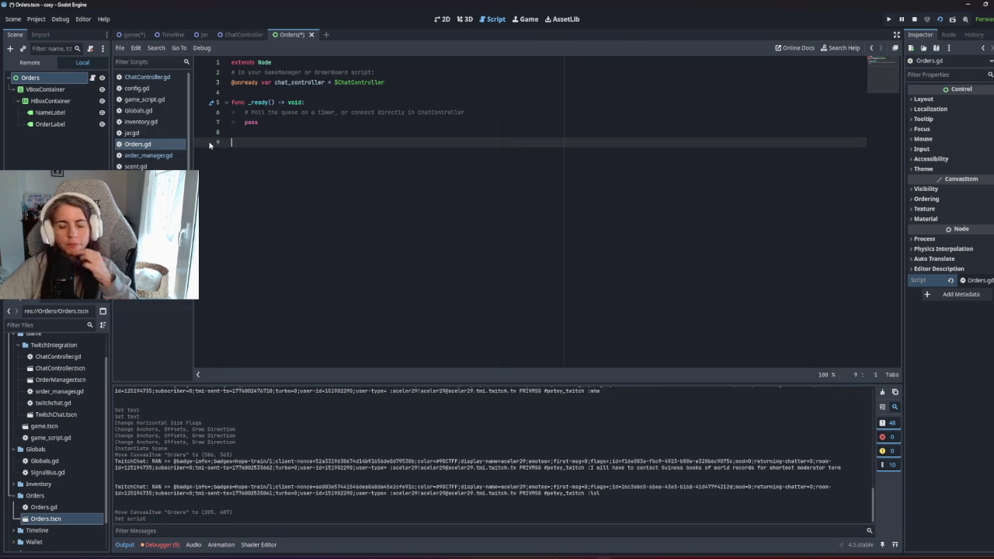
drag(339, 165, 193, 110)
key(BackSpace)
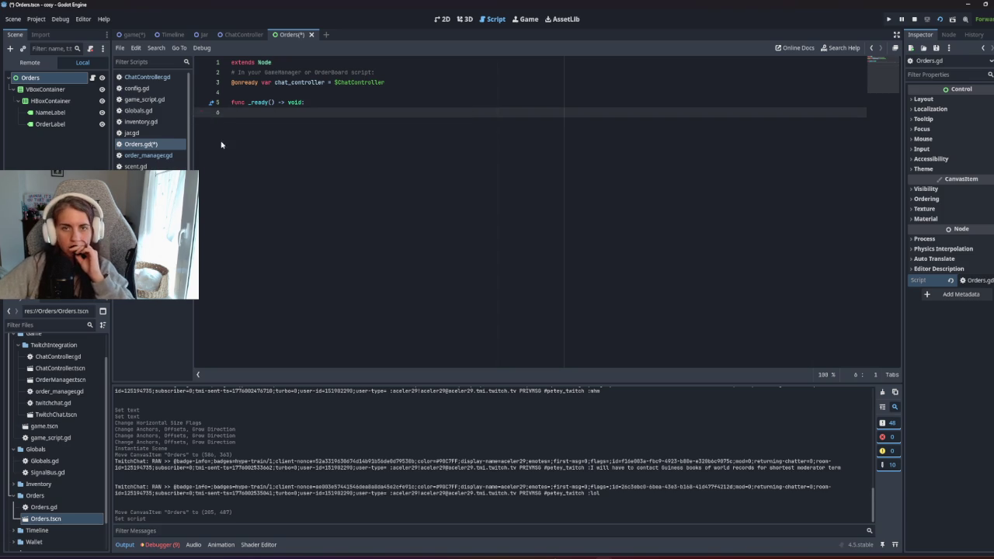
drag(417, 81, 437, 74)
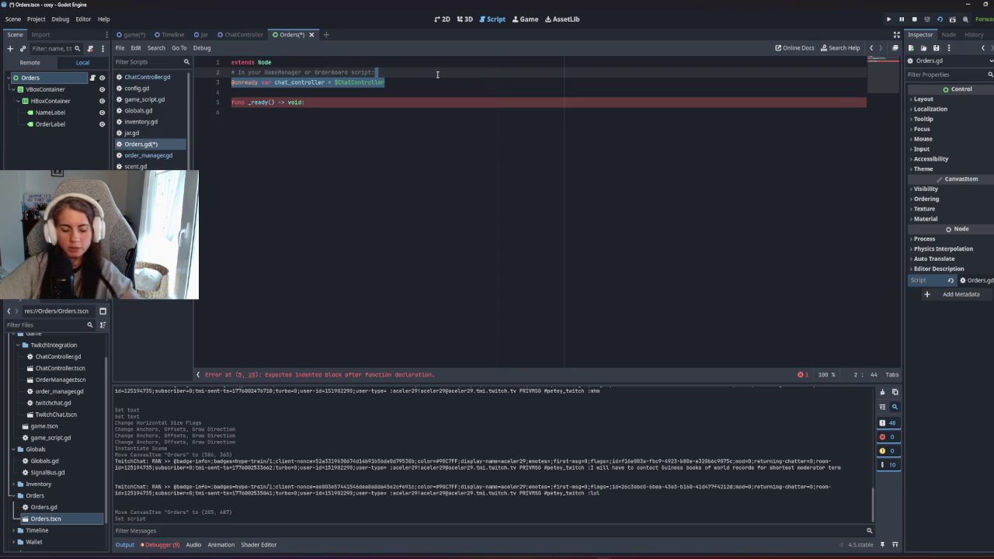
key(shift+Home)
key(BackSpace)
key(ctrl+s)
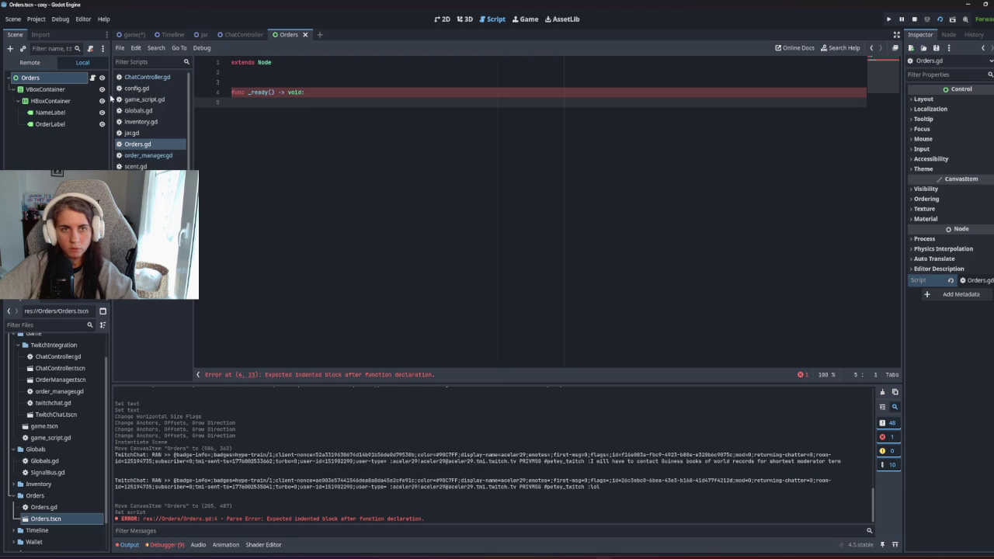
click(50, 113)
shift+click(50, 125)
mouse_move(50, 125)
mouse_down()
mouse_move(213, 126)
mouse_move(293, 95)
mouse_move(307, 109)
mouse_move(61, 114)
mouse_move(257, 74)
mouse_up()
click(288, 62)
key(Return)
click(292, 111)
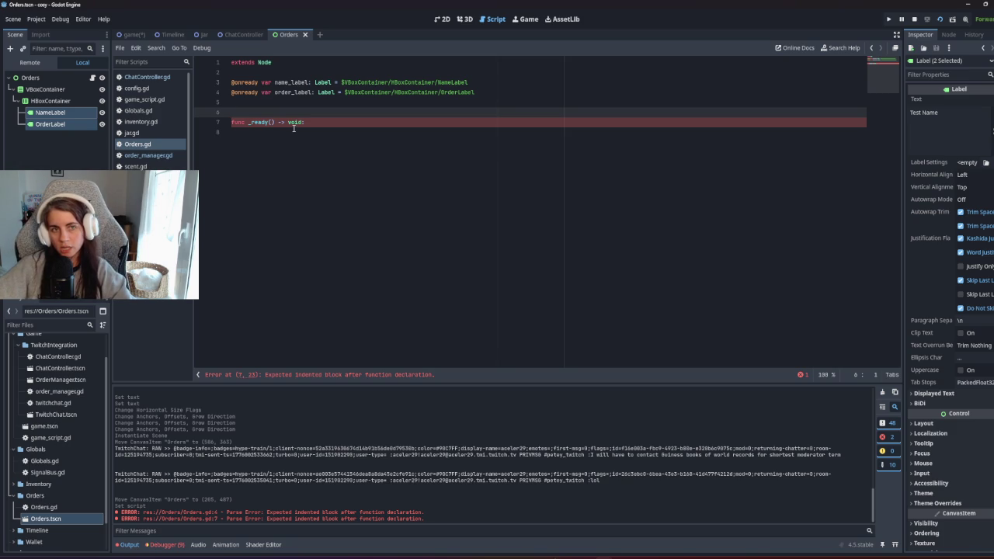
click(67, 105)
Step: Rename the HBoxContainer to OrderDetails
right_click(67, 108)
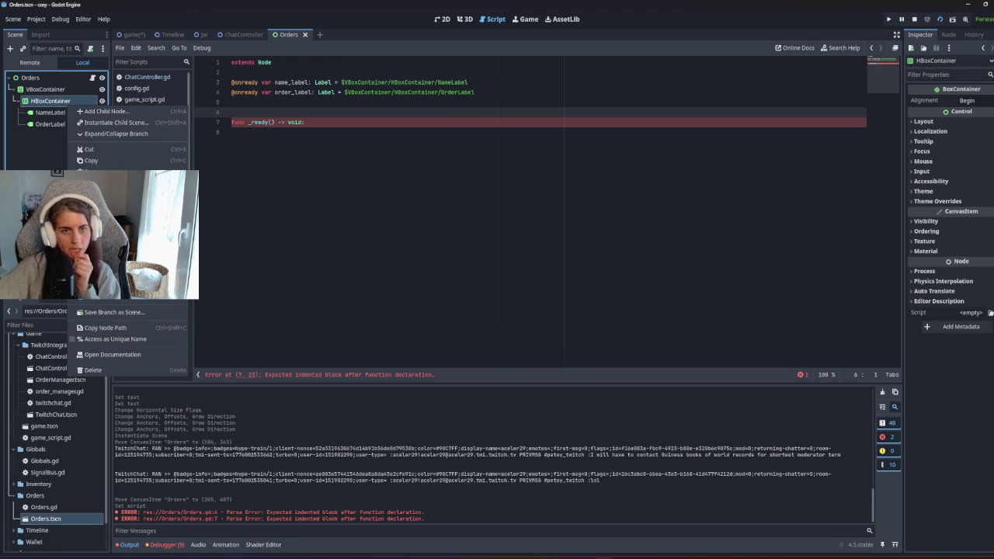
key(F2)
text(OrderDetails)
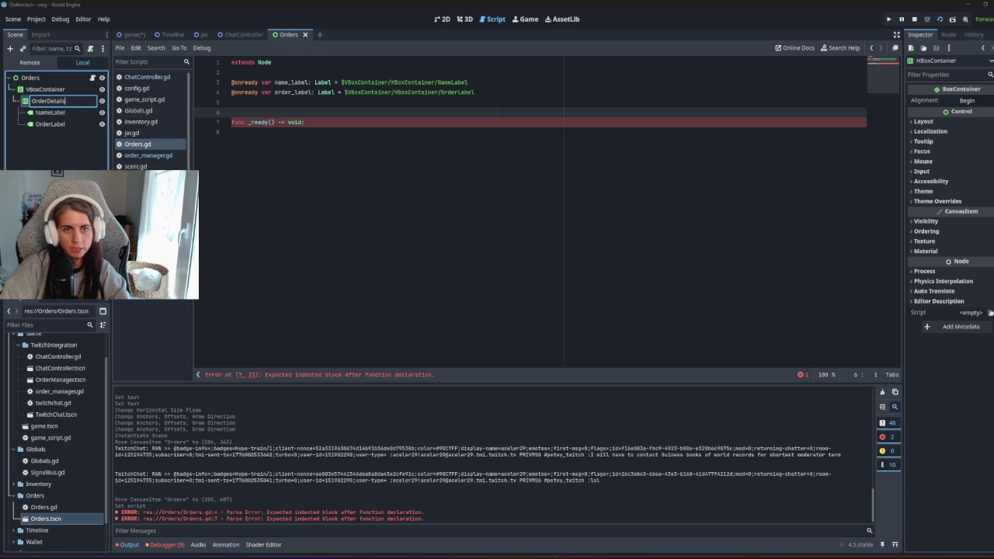
key(Return)
Step: Save the OrderDetails branch as its own scene, order_details.tscn
key(Menu)
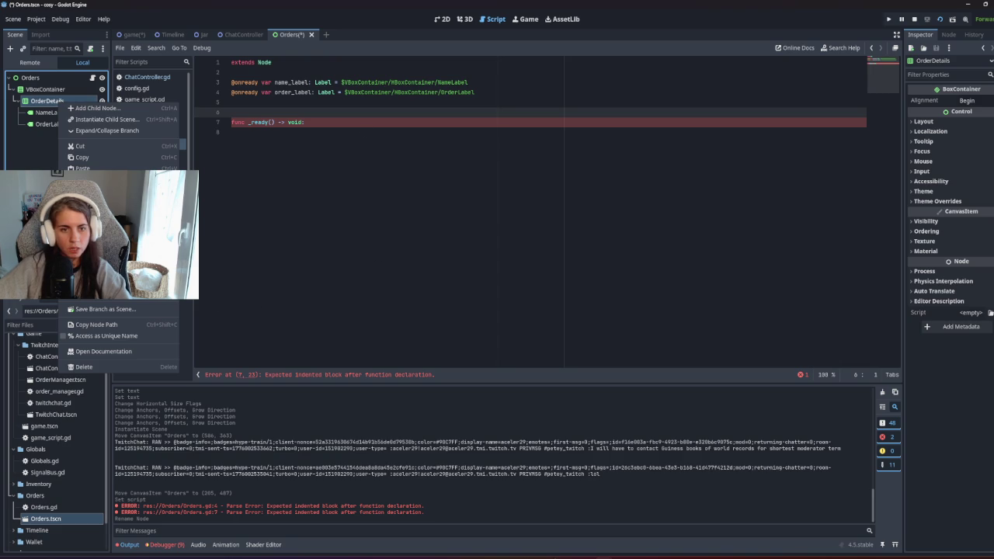
click(130, 309)
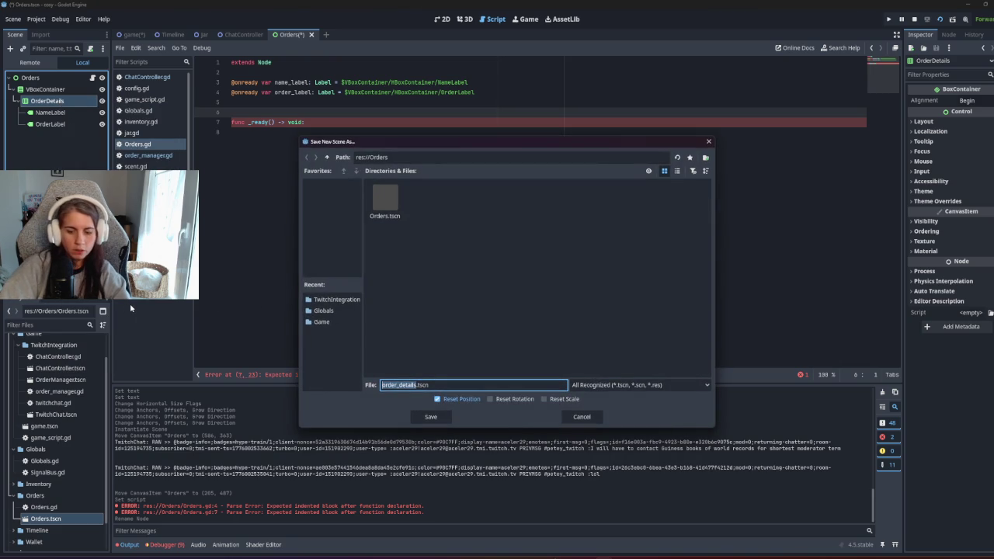
key(Return)
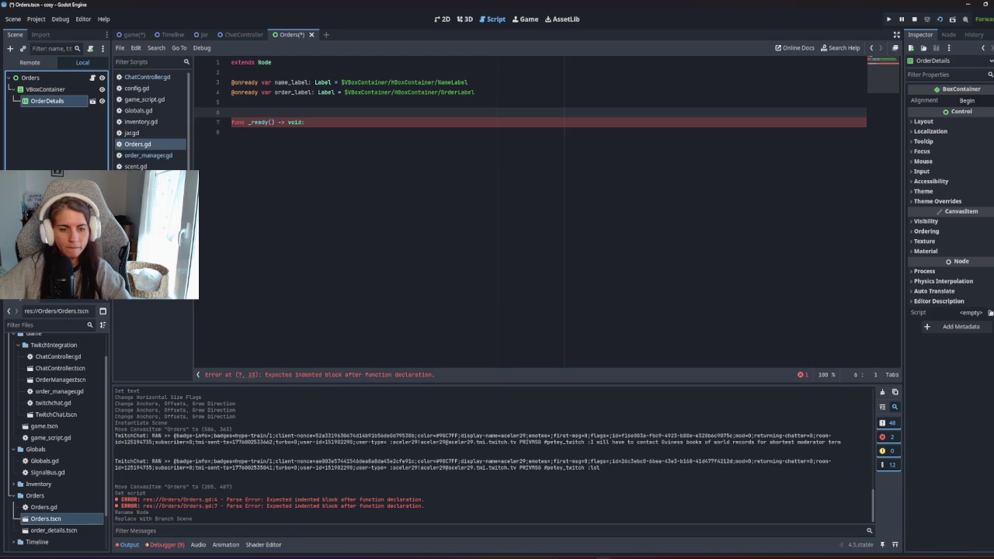
click(336, 149)
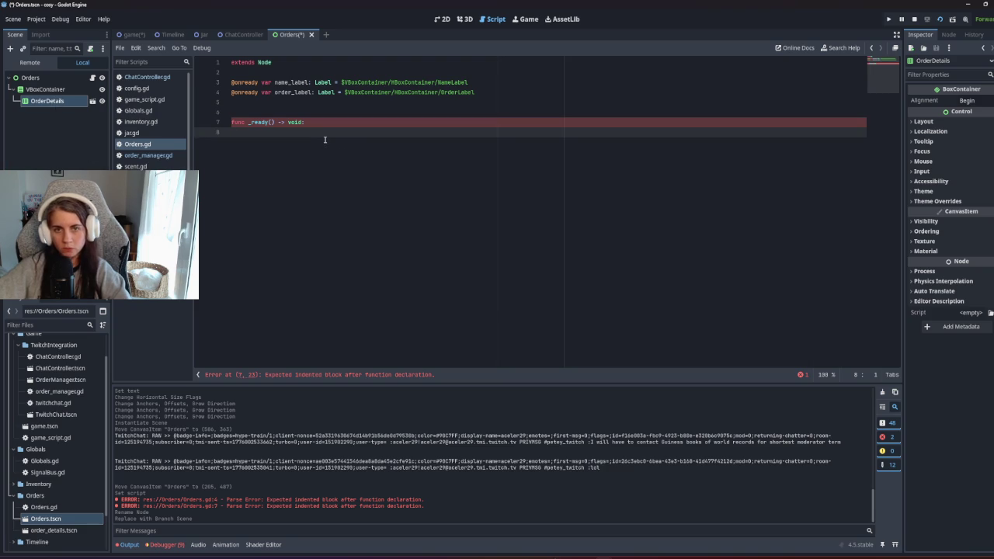
key(F5)
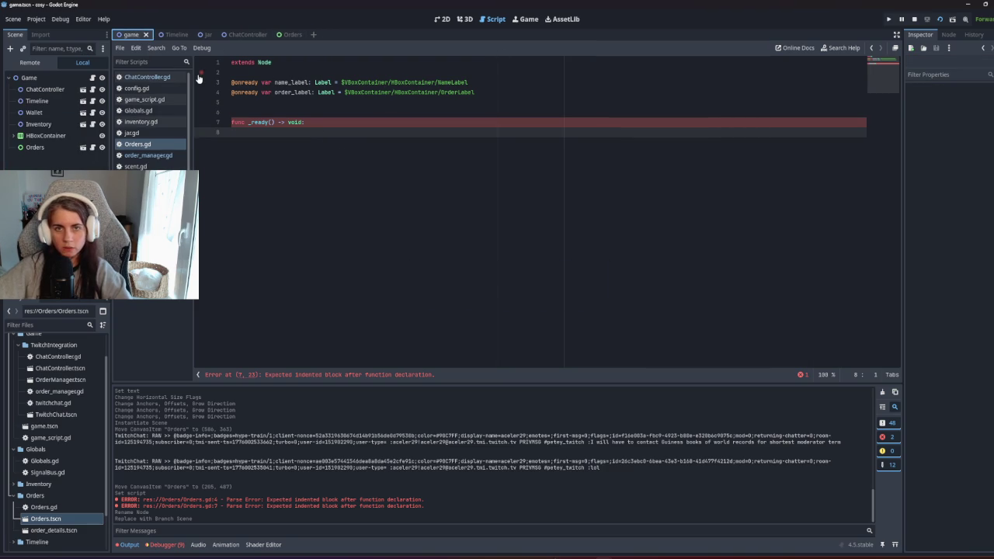
Step: Review the twitchOrderPlaced emit and connection lines in ChatController.gd
click(174, 78)
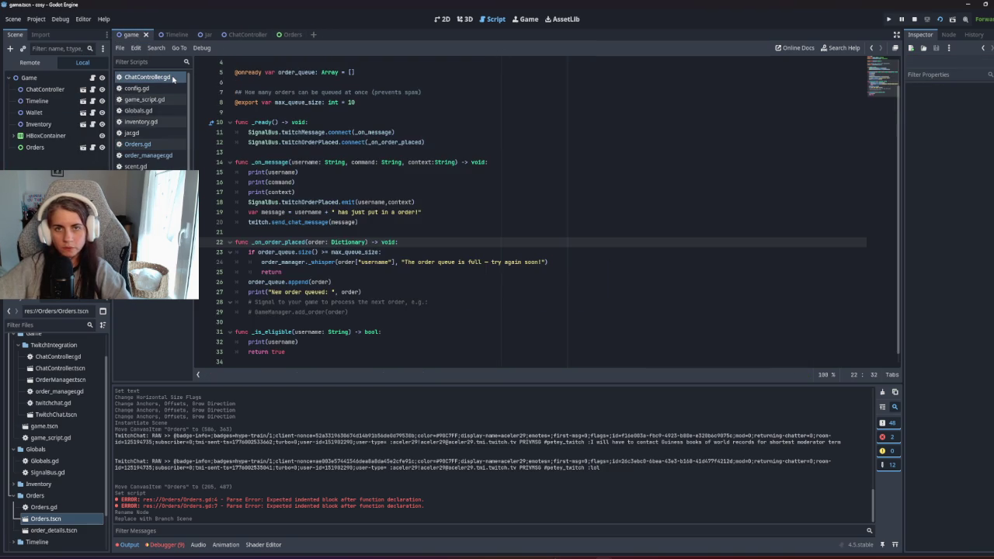
click(267, 112)
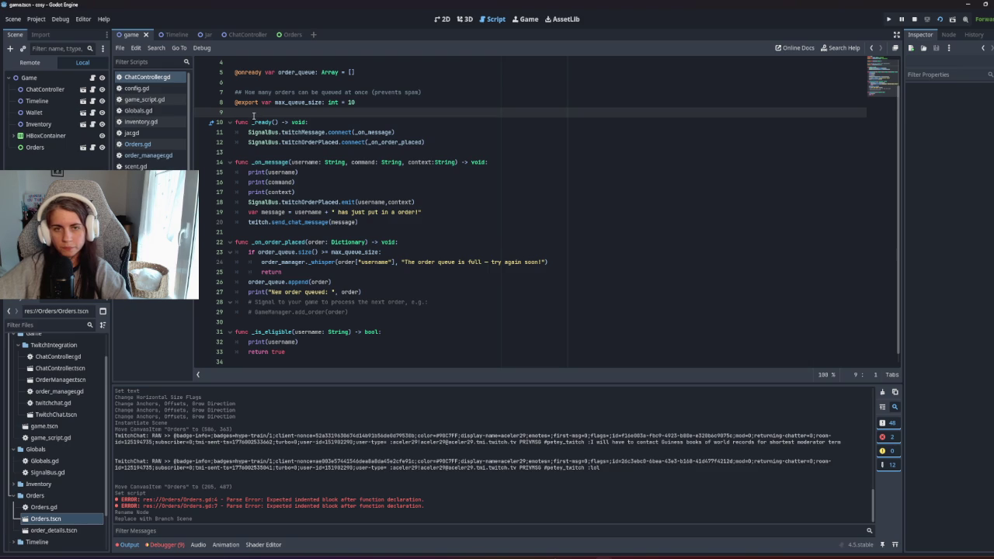
click(366, 202)
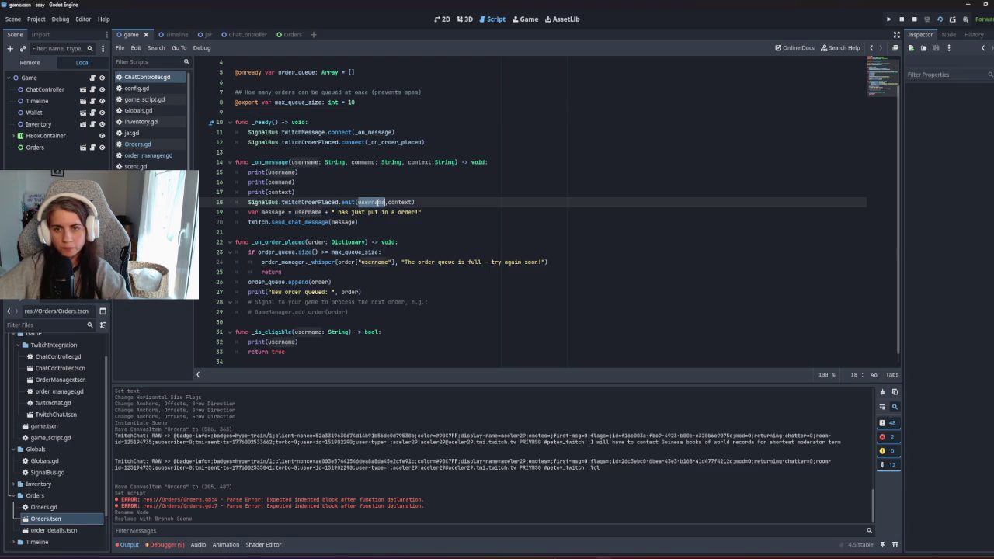
triple_click(365, 202)
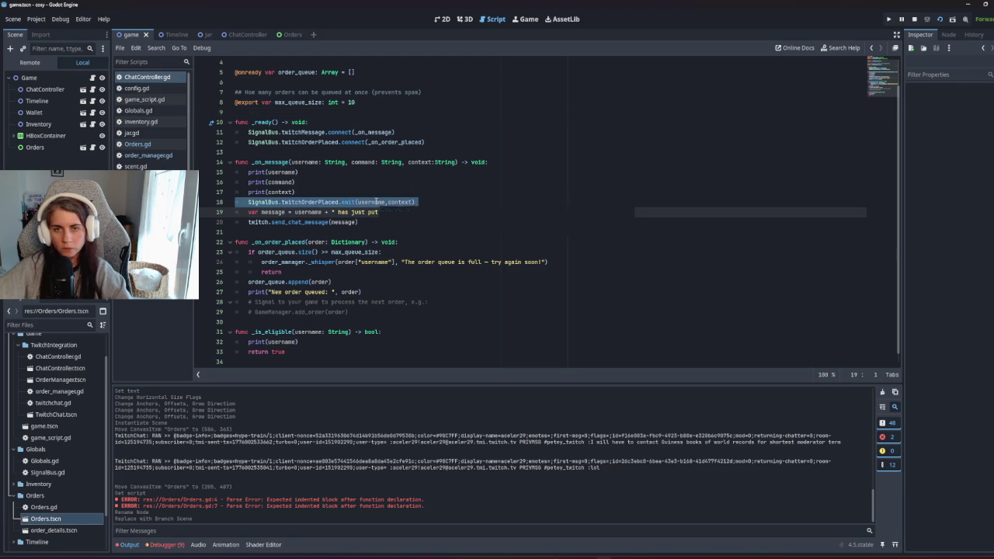
triple_click(307, 142)
click(309, 153)
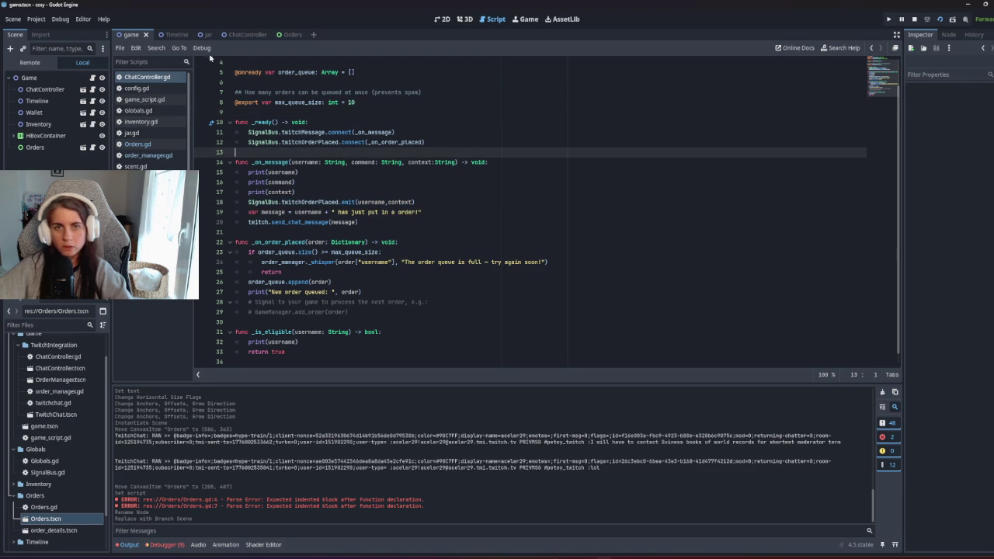
Step: In Orders.gd, add a line after the connect call and type 'display'
click(288, 35)
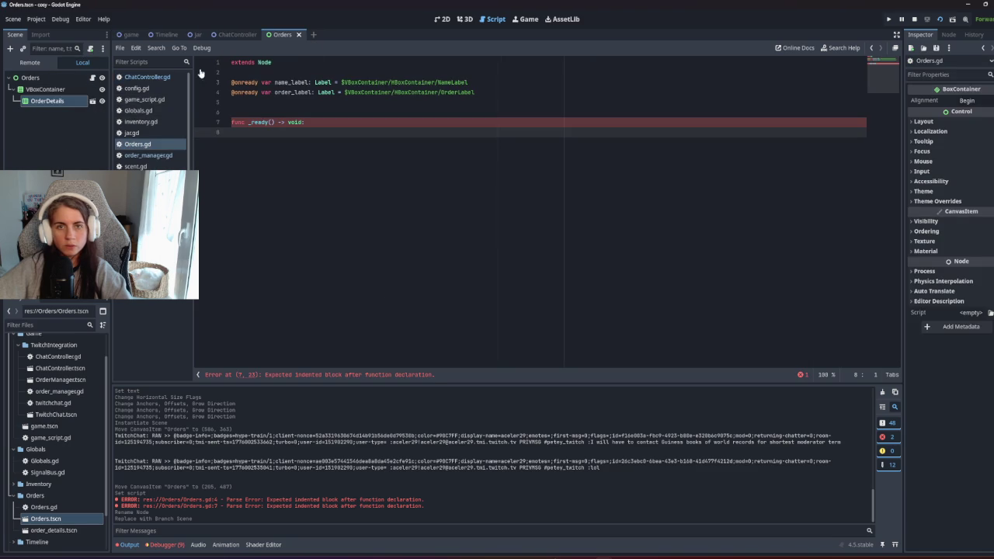
key(Down)
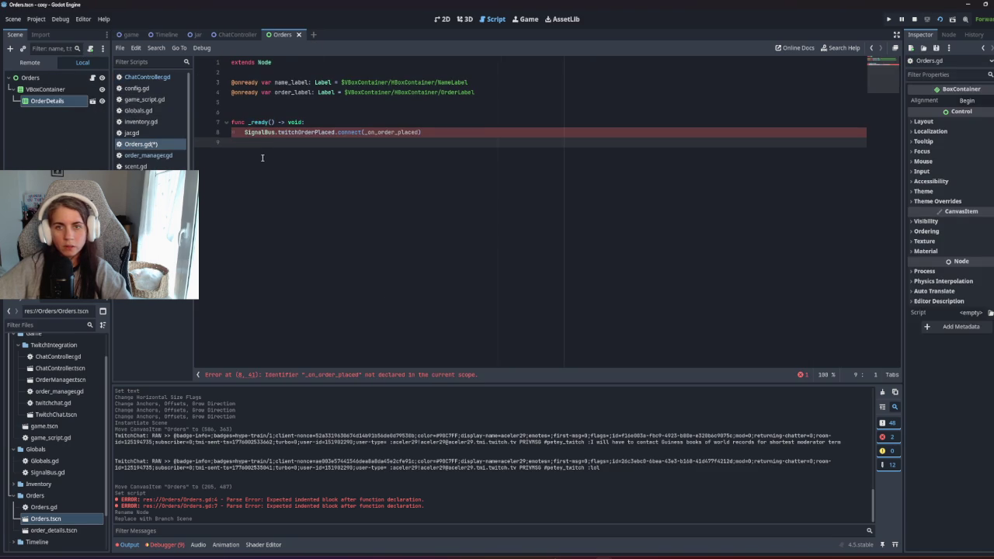
key(Return)
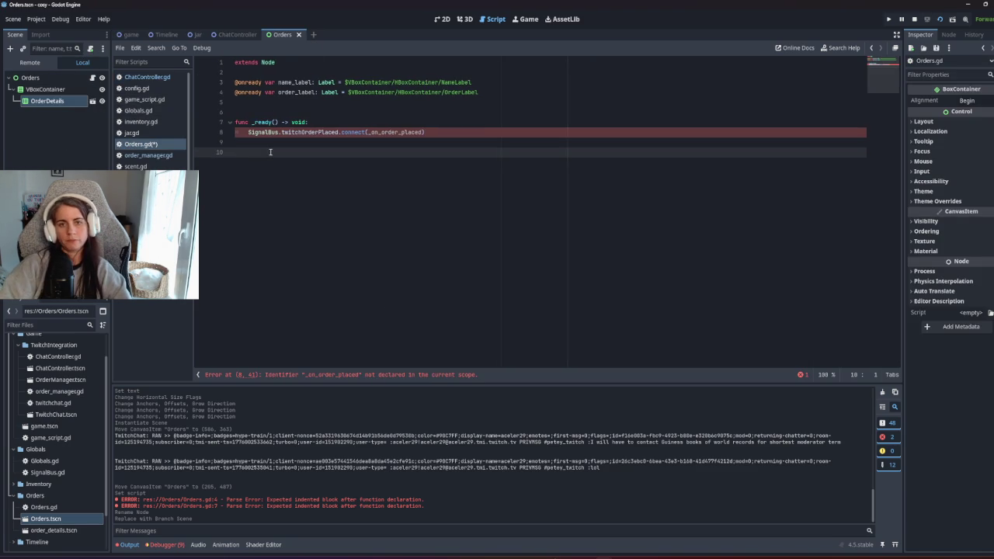
text(display)
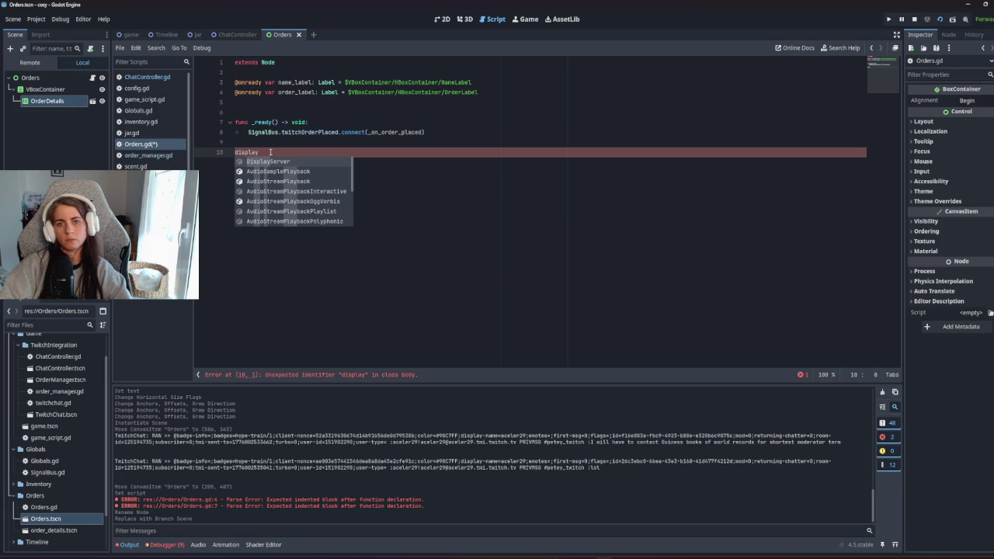
Step: Declare 'var orders = []' on a new line above _ready in Orders.gd and save
key(ctrl+BackSpace)
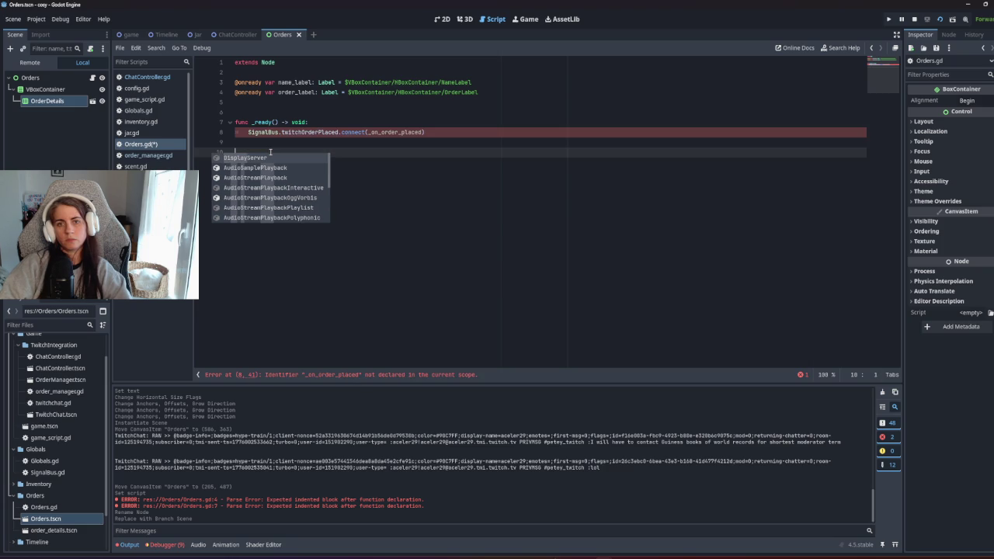
key(ctrl+z)
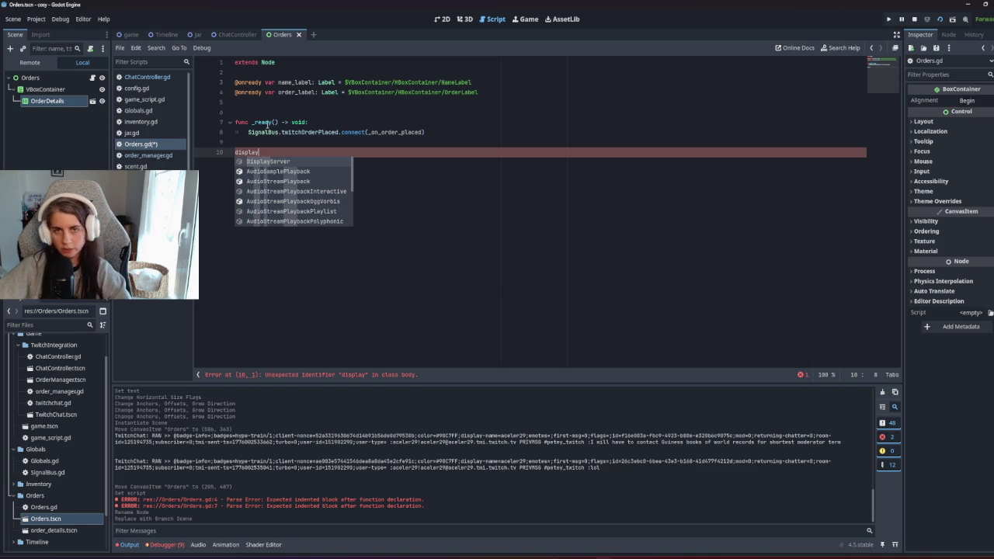
click(272, 101)
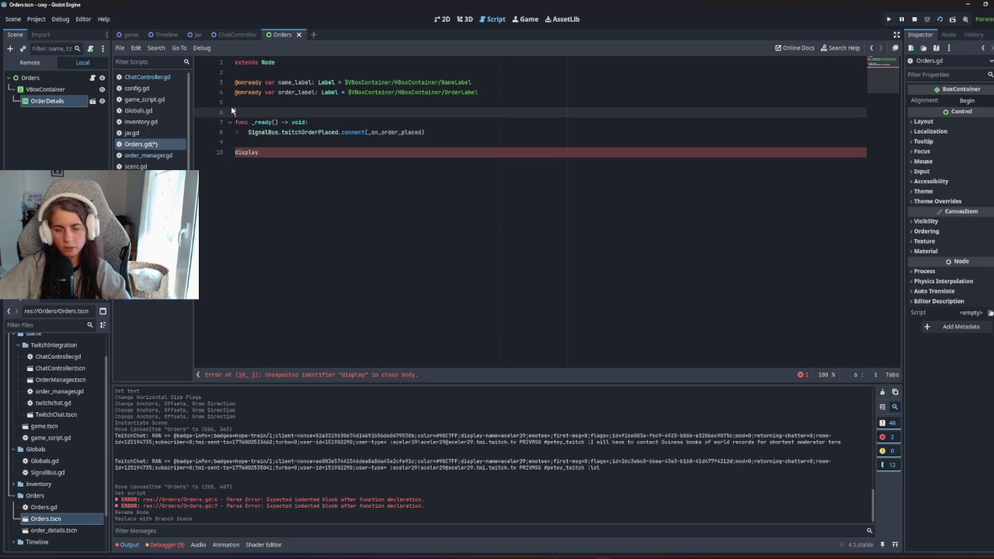
key(Return)
text(var orders =[)
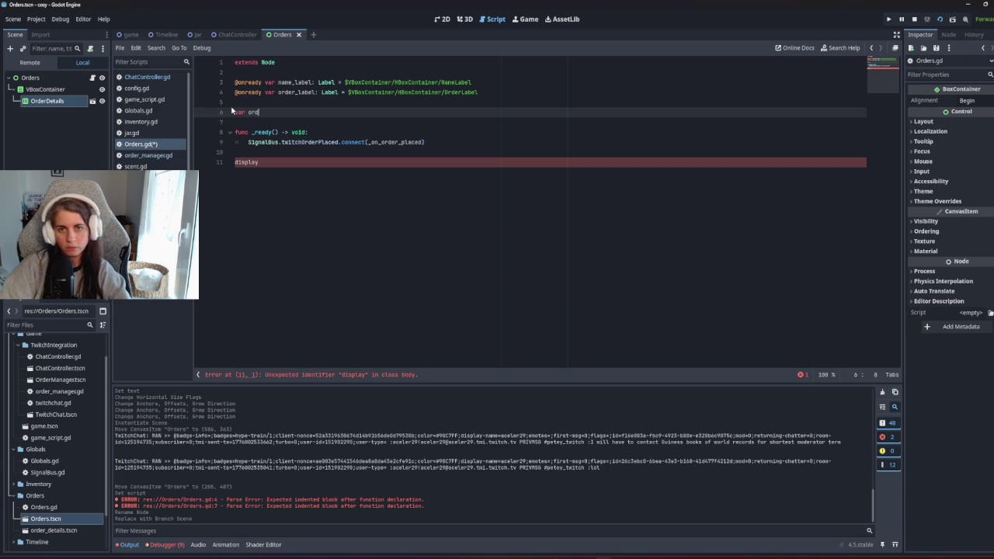
key(ctrl+s)
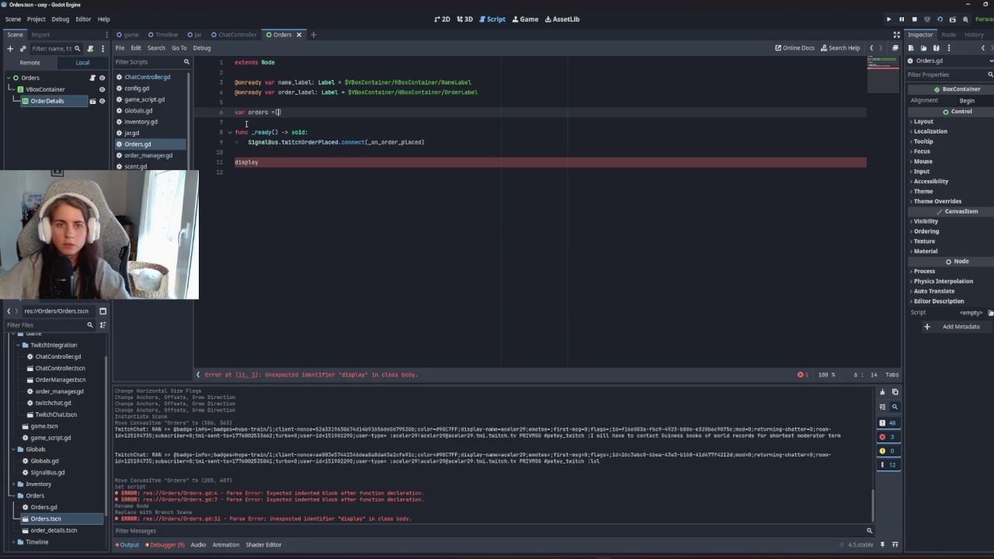
click(148, 155)
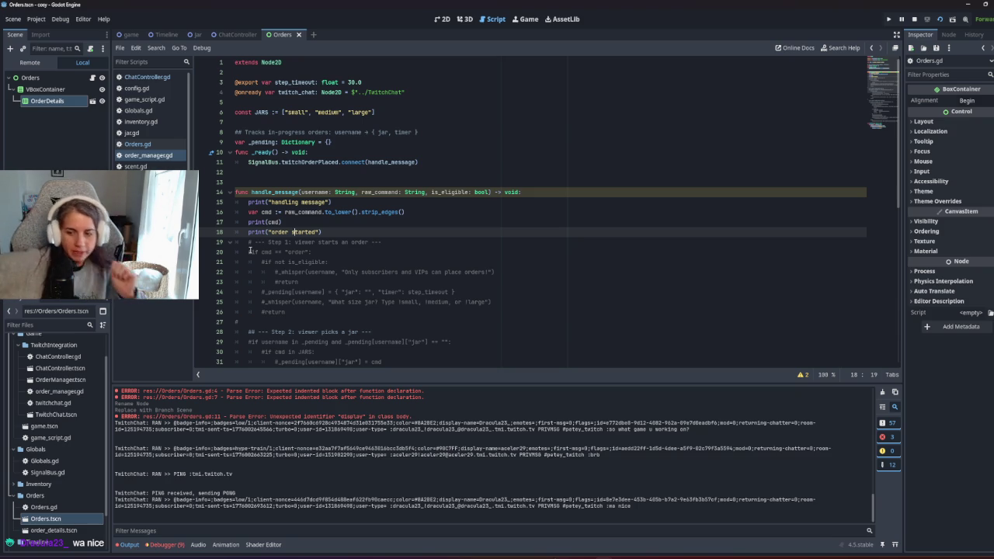
Step: Delete the blank line above handle_message in order_manager.gd, then return to Orders.gd
click(401, 256)
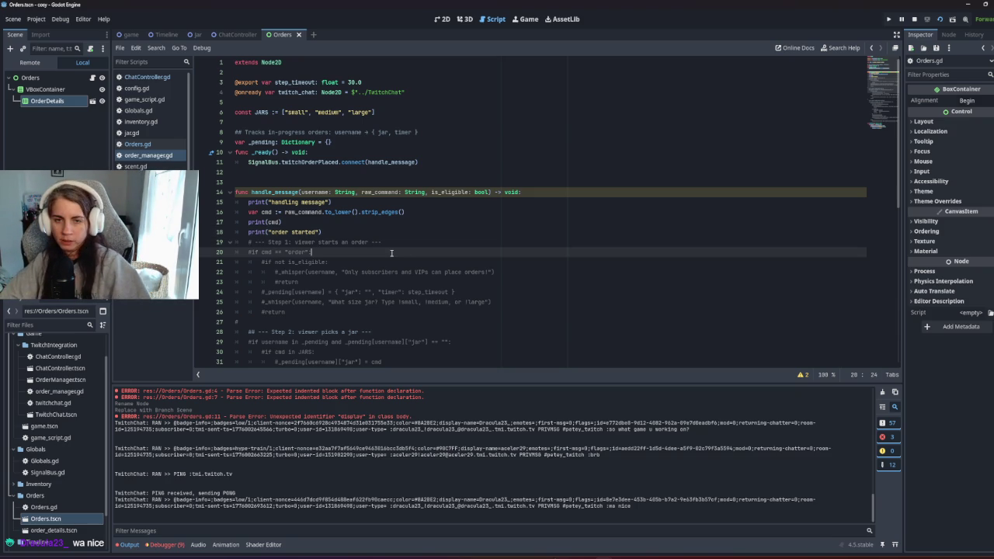
click(264, 172)
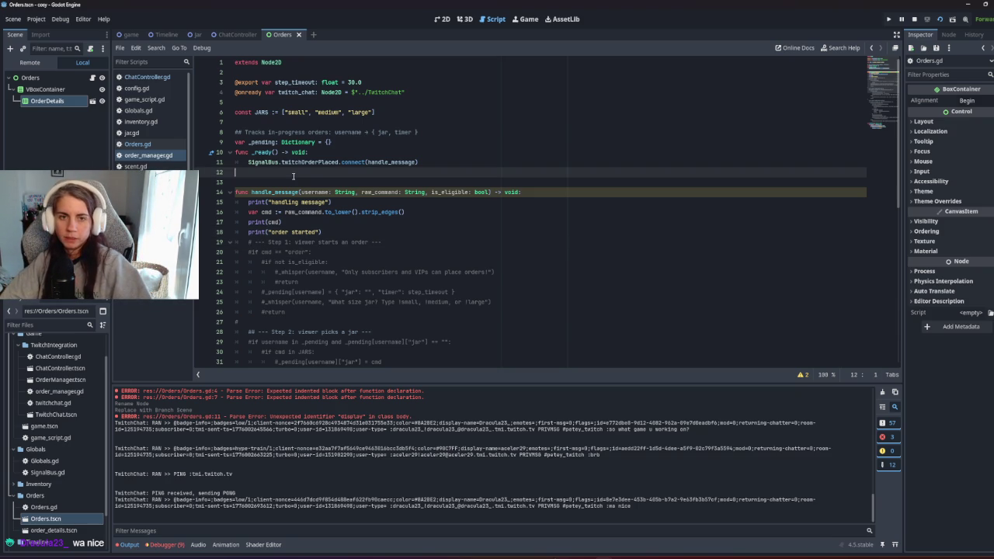
key(BackSpace)
click(264, 182)
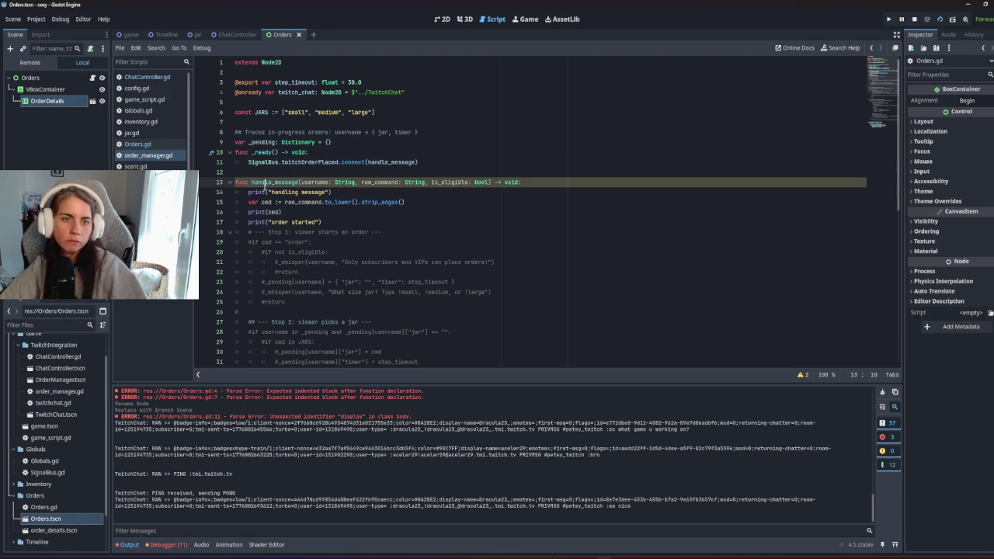
click(138, 145)
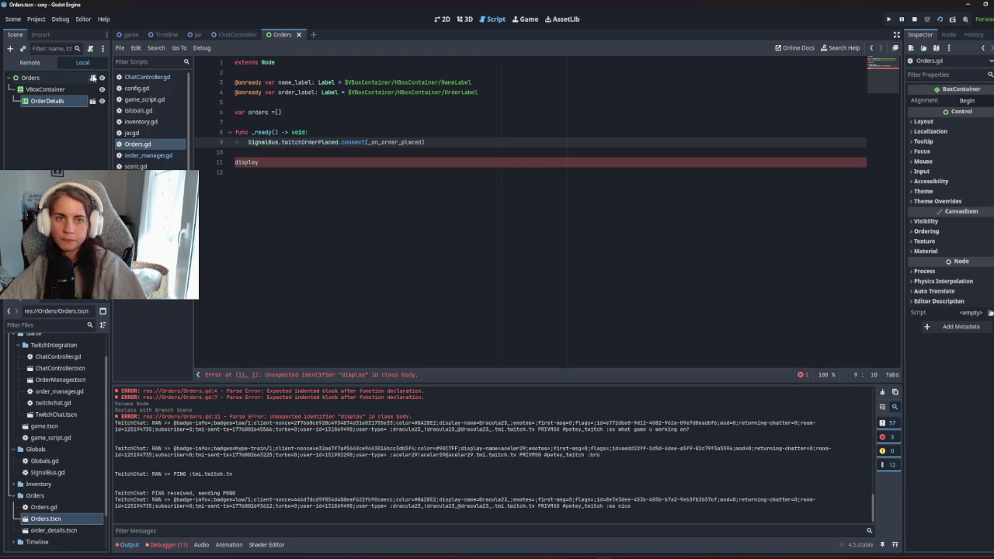
Step: Delete the leftover 'display' text from the Orders script
click(991, 313)
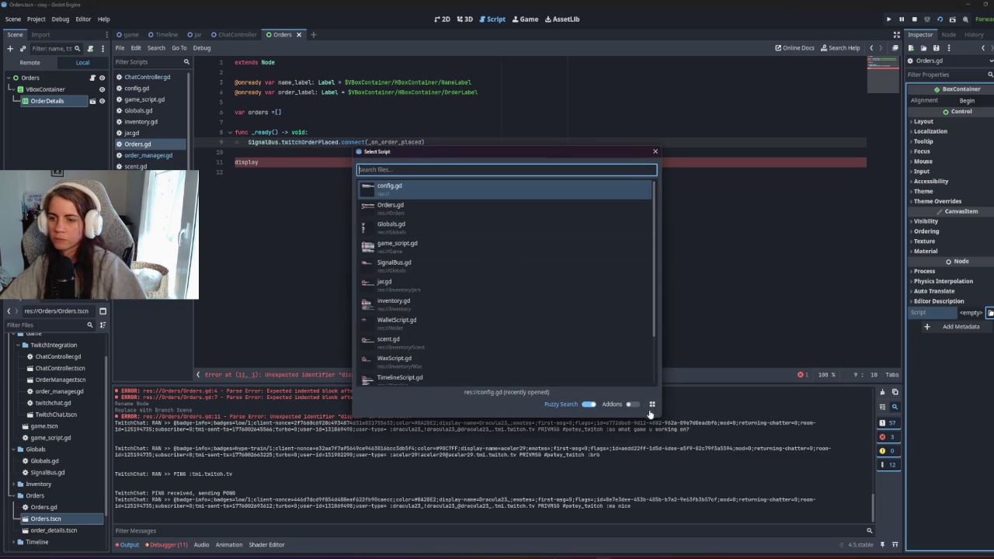
click(656, 153)
drag(360, 167, 236, 148)
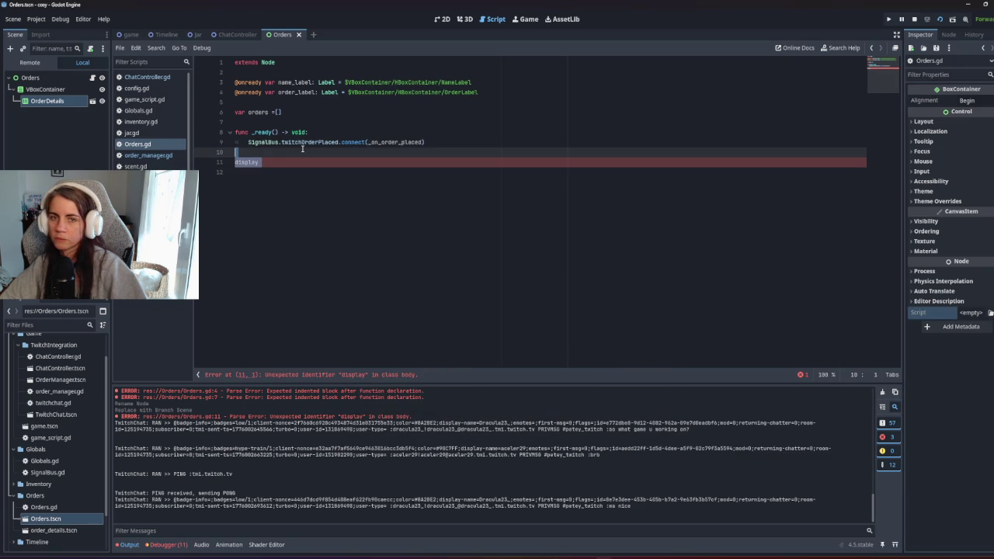
key(BackSpace)
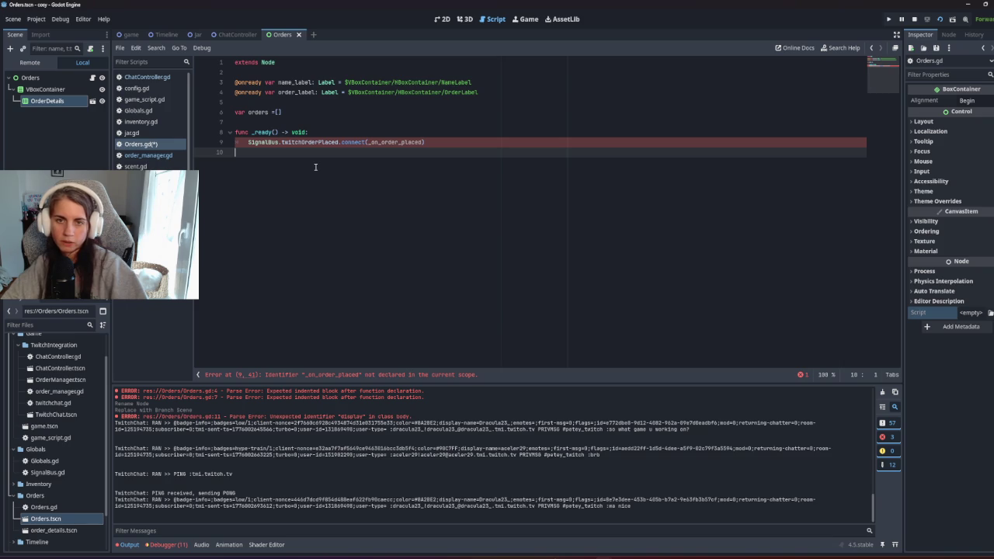
Step: Review order_manager.gd's pending-orders code, then reopen the Orders script and add a trailing line
click(220, 37)
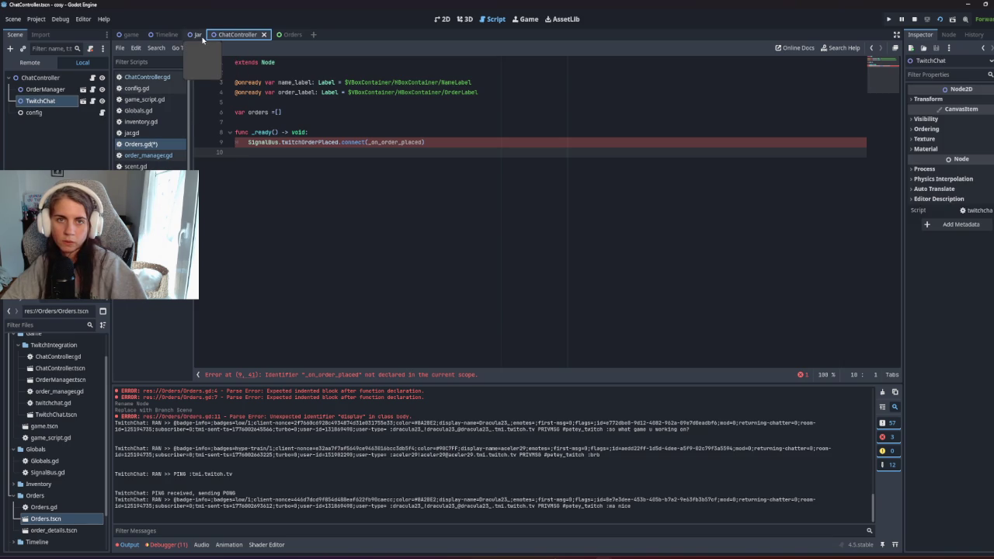
click(153, 158)
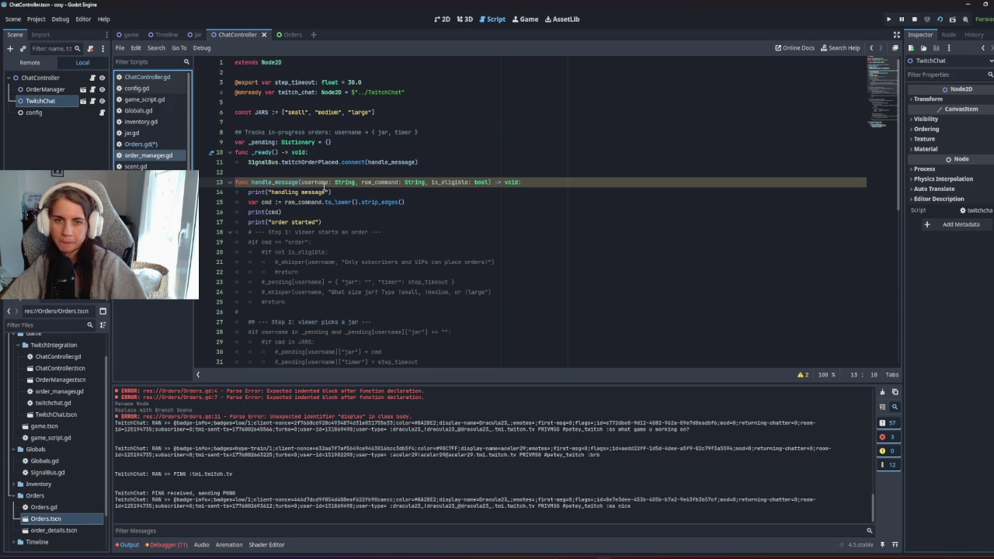
drag(333, 143, 381, 133)
click(475, 125)
click(466, 153)
click(466, 301)
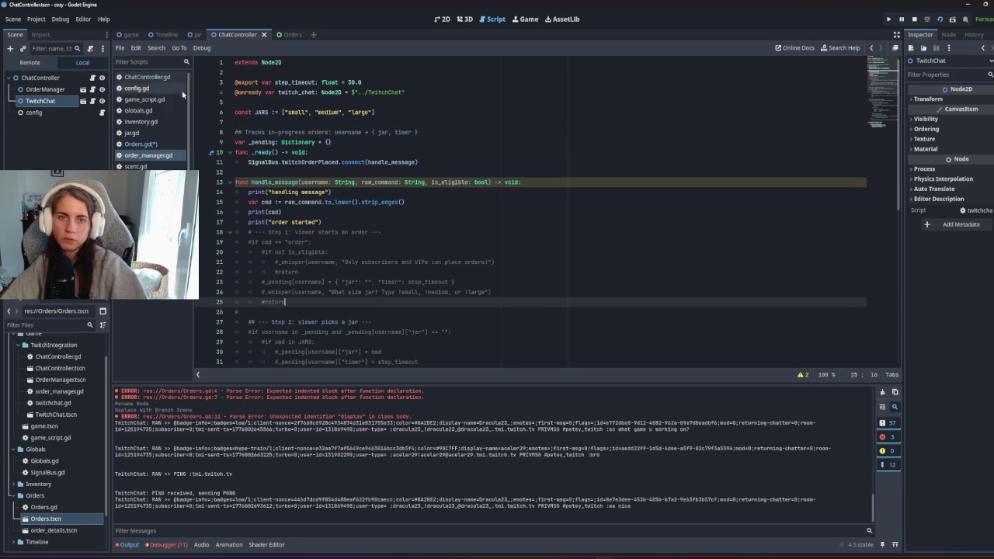
click(289, 34)
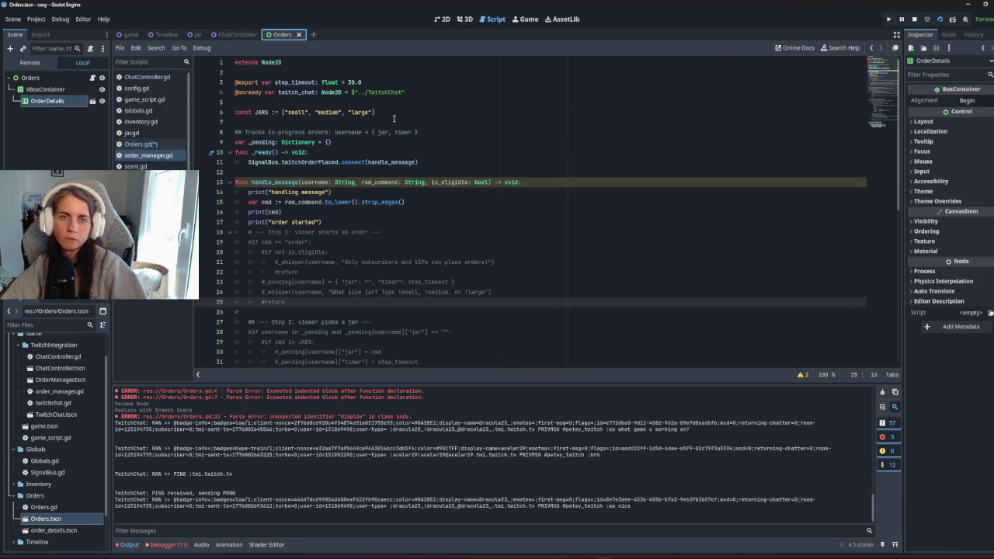
click(91, 101)
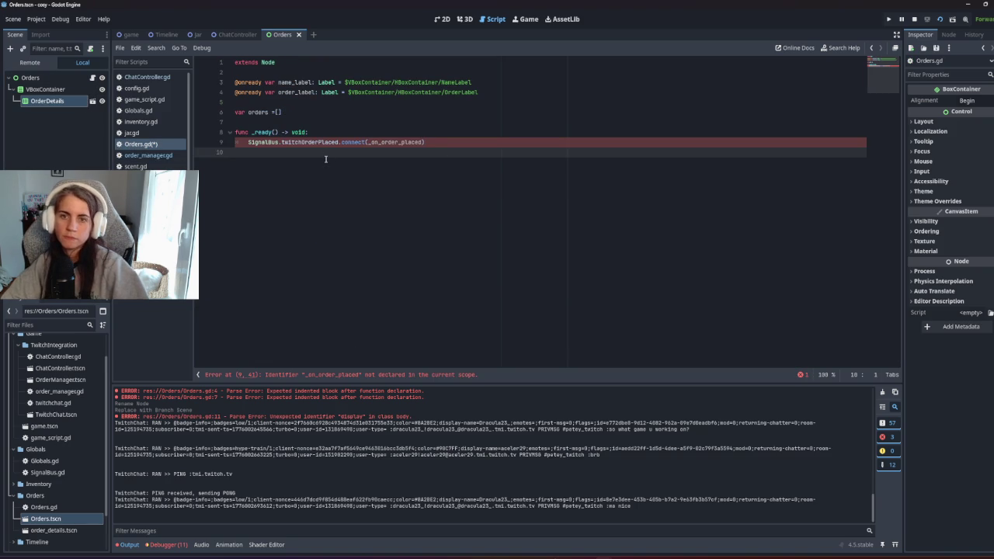
key(Return)
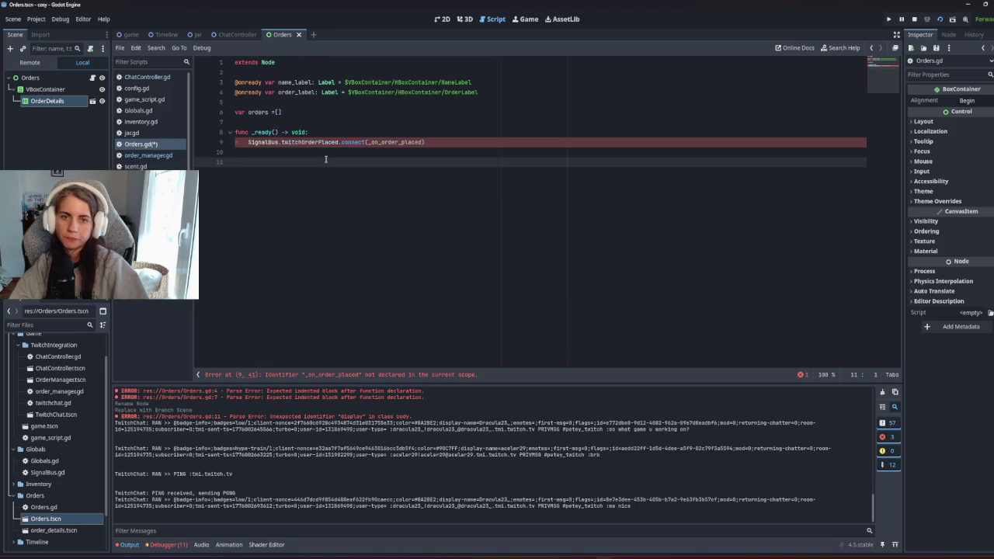
Step: Write a 'func _on_order_placed(order):' handler that prints the order
double_click(397, 142)
key(ctrl+c)
click(285, 162)
key(ctrl+v)
key(Home)
text(func )
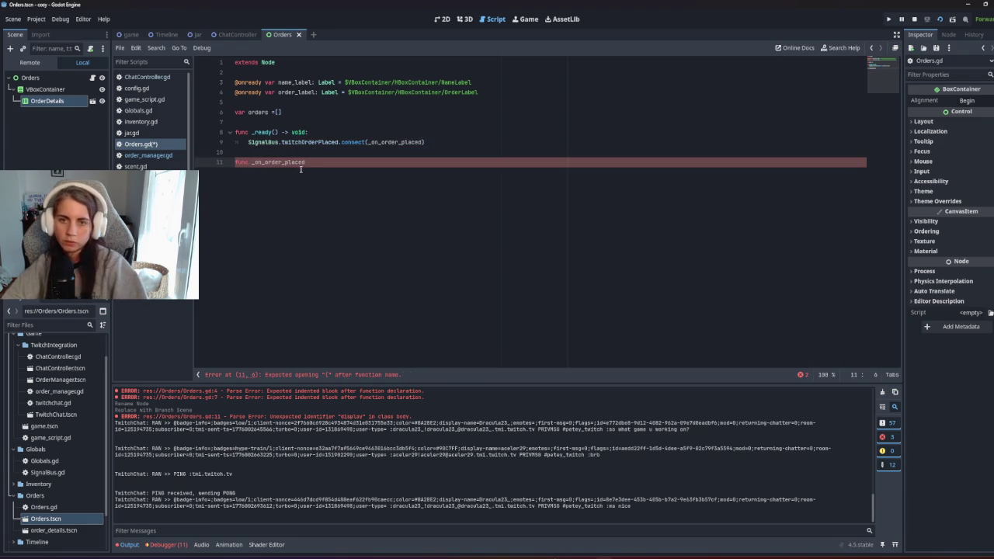
text((order):)
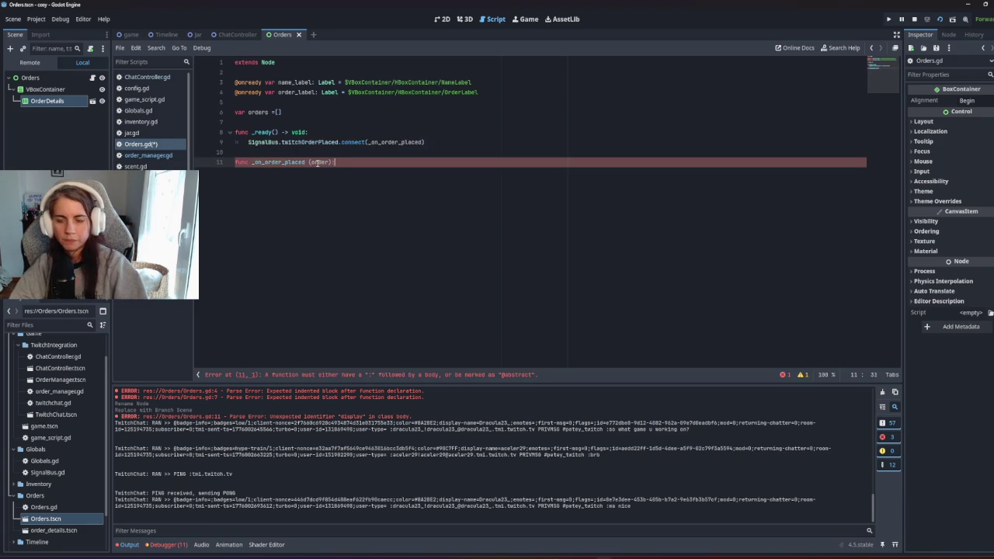
key(Return)
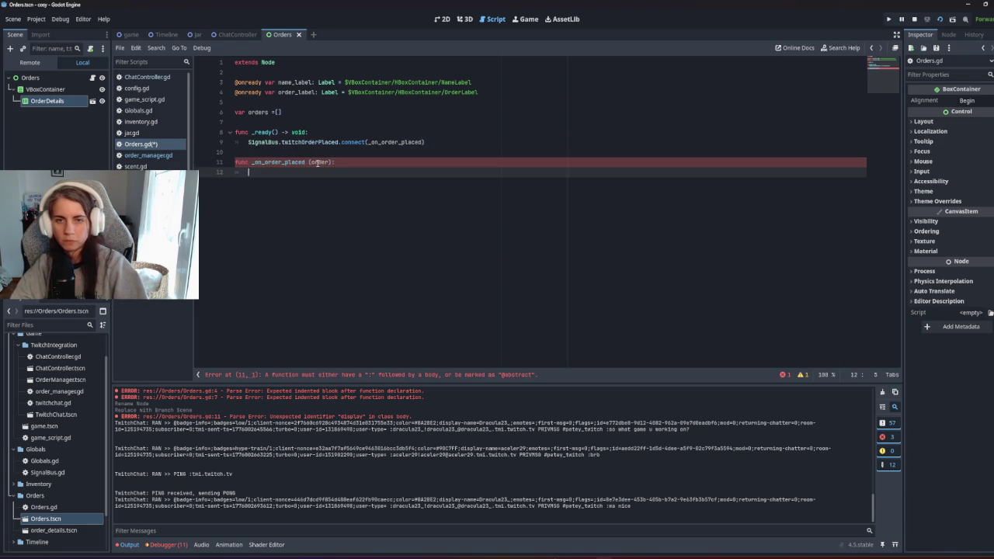
text(print()
text(order)
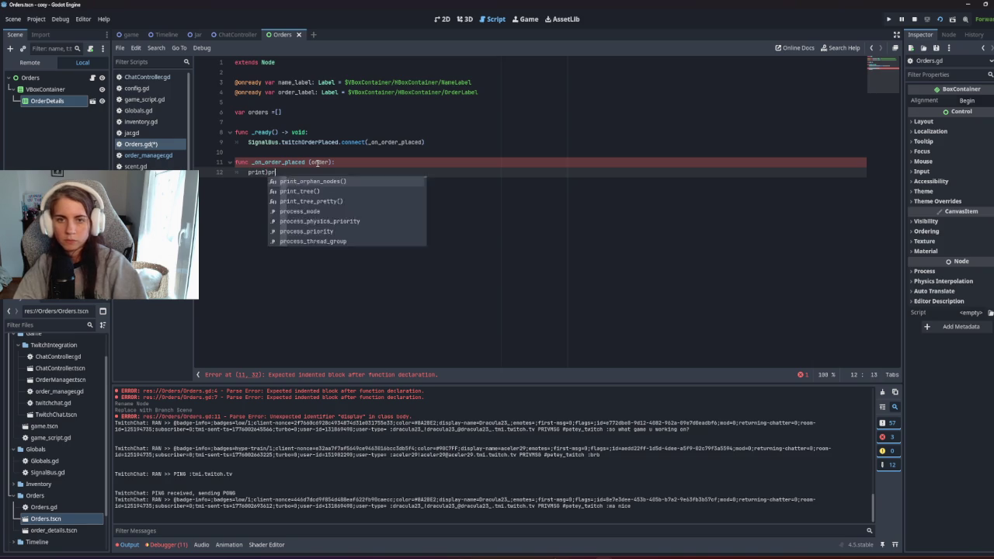
key(Return)
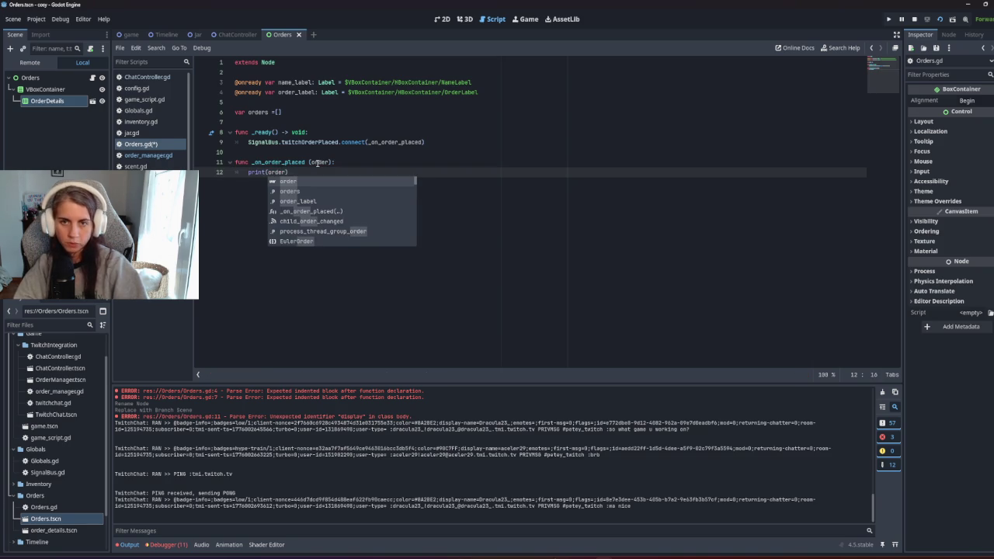
key(BackSpace)
Step: Add orders.append(order) to the handler and run the game with F5
click(277, 112)
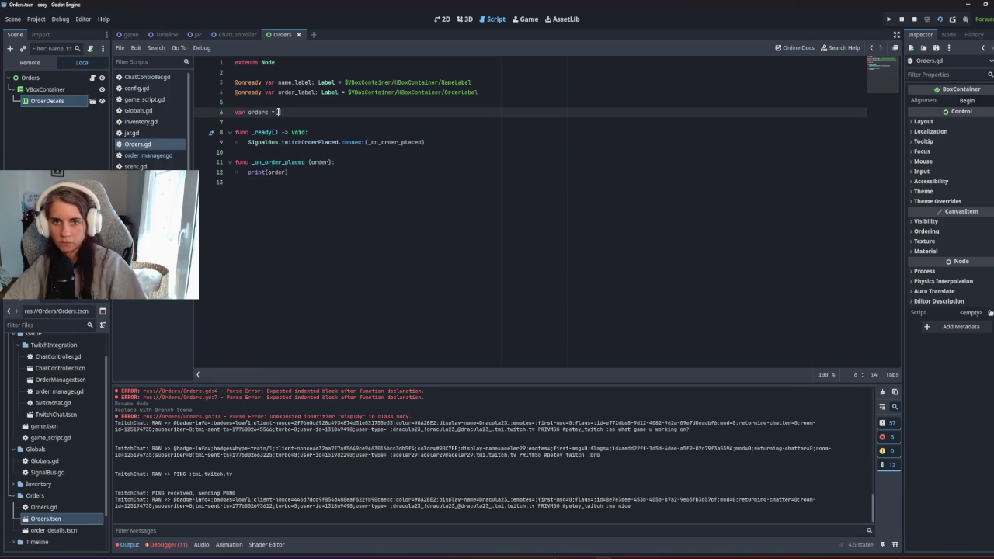
click(352, 163)
key(Return)
text(orde)
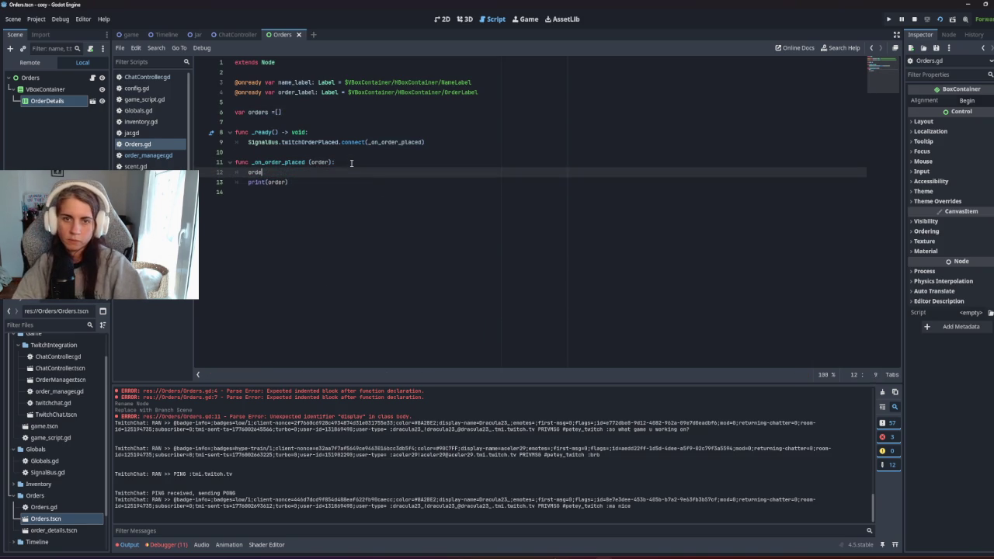
text(rs.a)
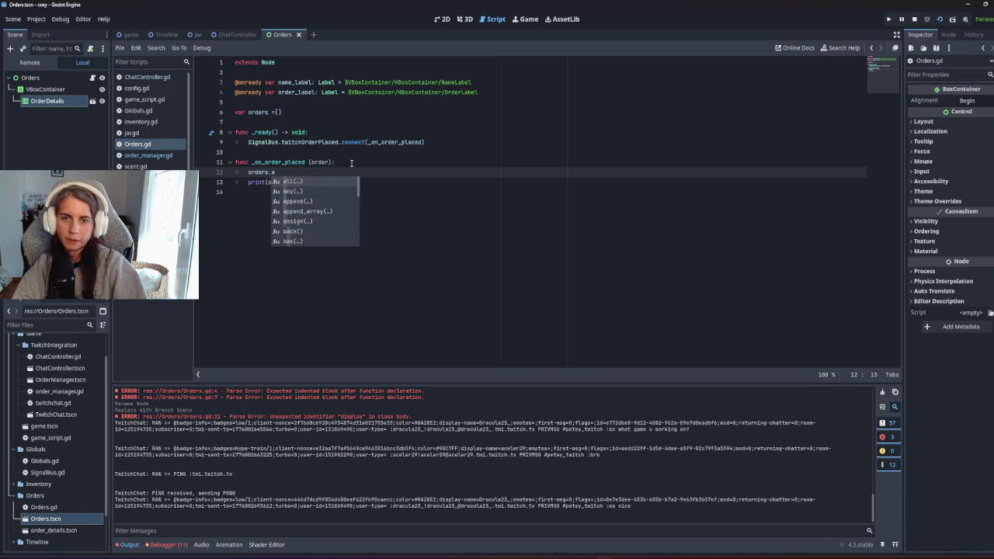
text(p)
key(Return)
text(ord)
key(Return)
click(288, 181)
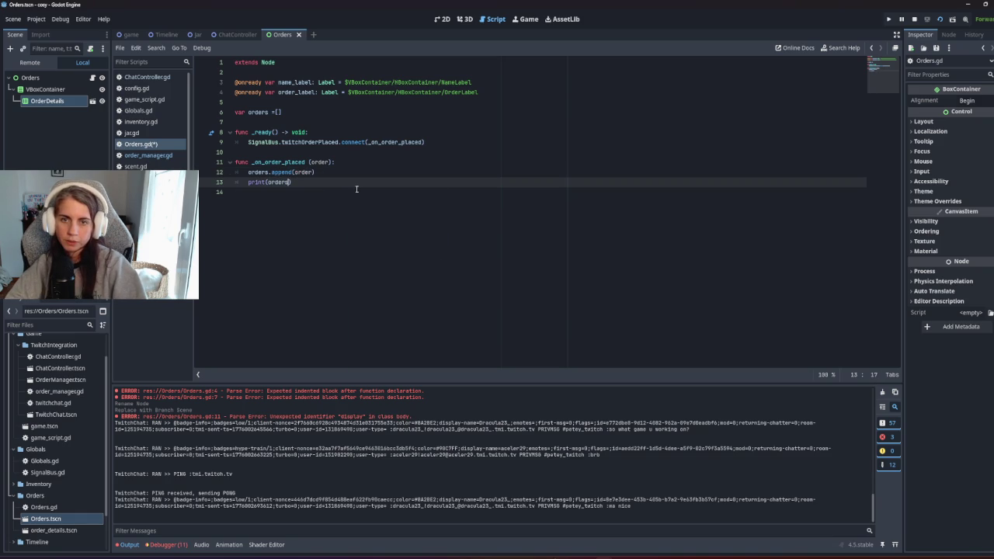
click(344, 200)
key(F5)
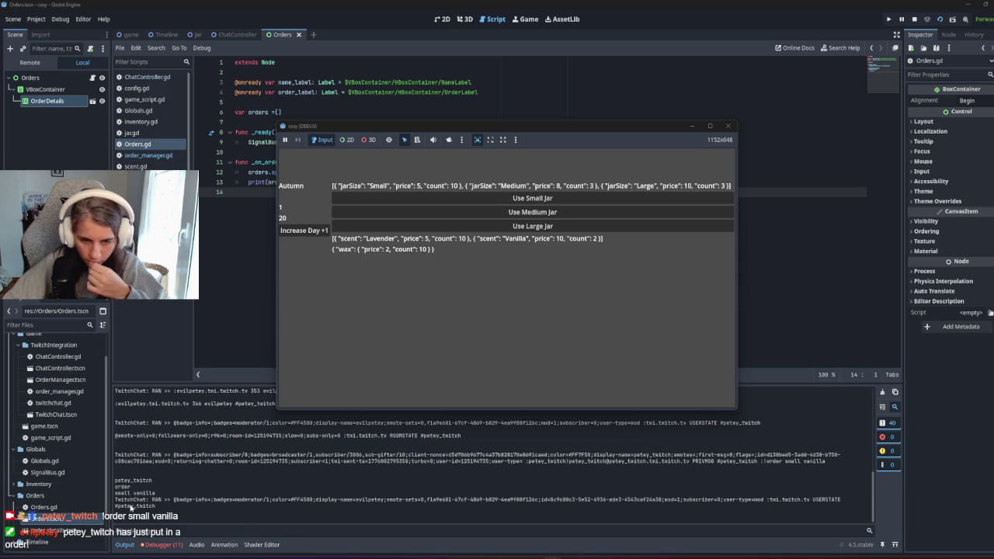
Step: Bring the editor in front of the game and return to Orders.gd's last line
double_click(131, 507)
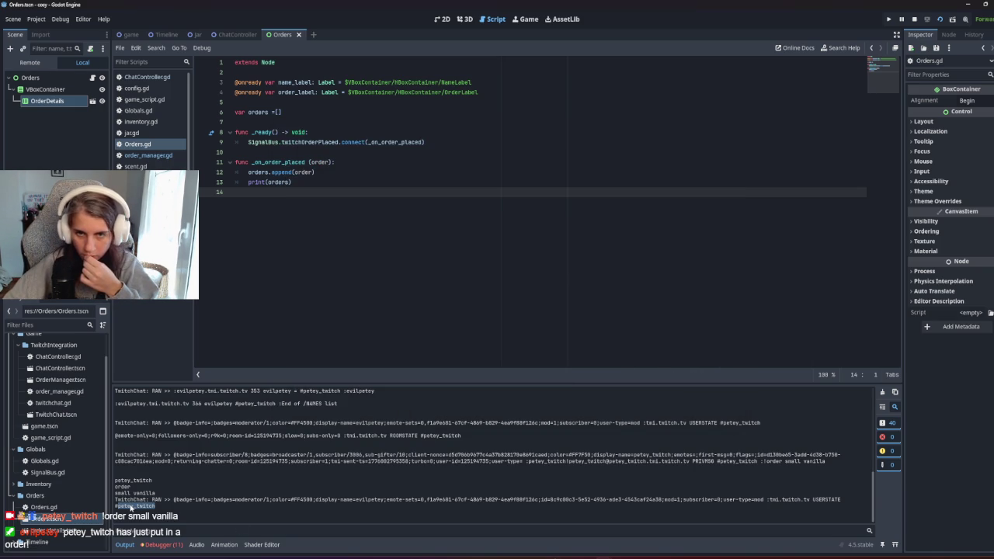
click(317, 193)
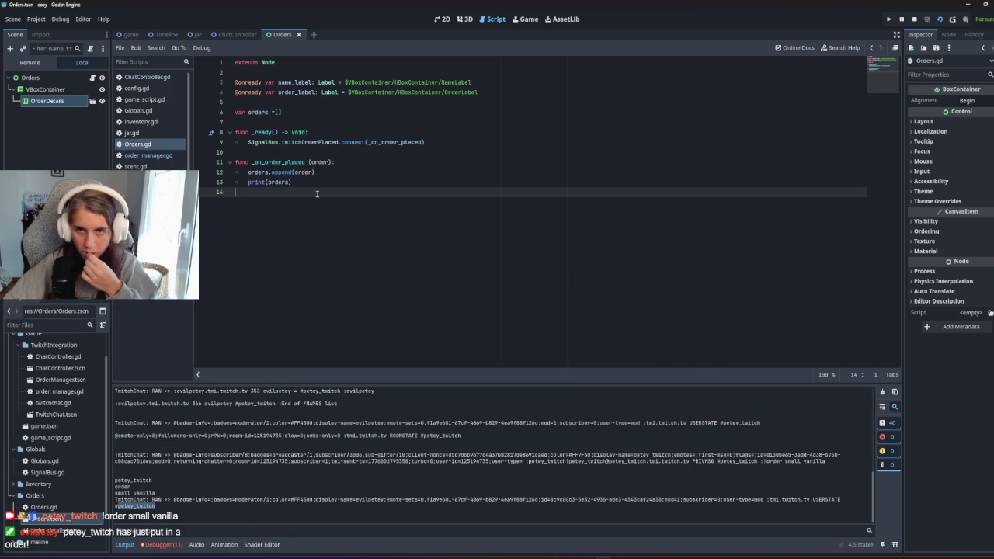
Step: Check twitchOrderPlaced's parameters in SignalBus and add a username parameter to _on_order_placed
double_click(309, 142)
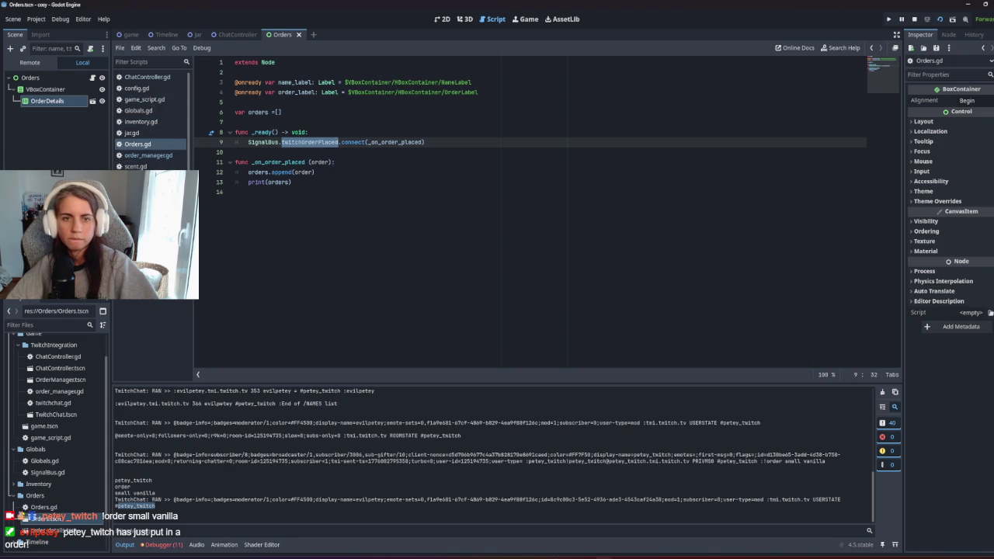
click(137, 177)
click(282, 112)
double_click(281, 112)
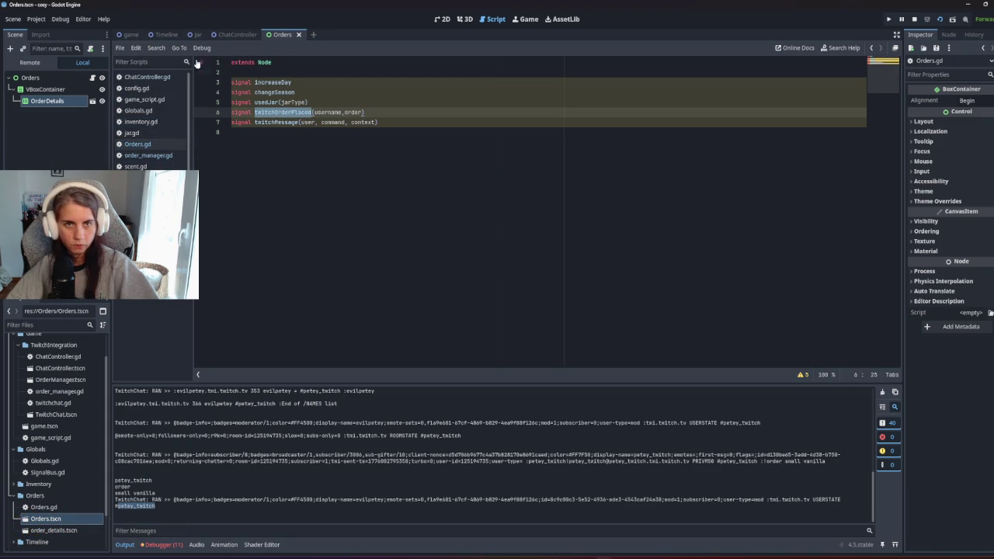
click(158, 146)
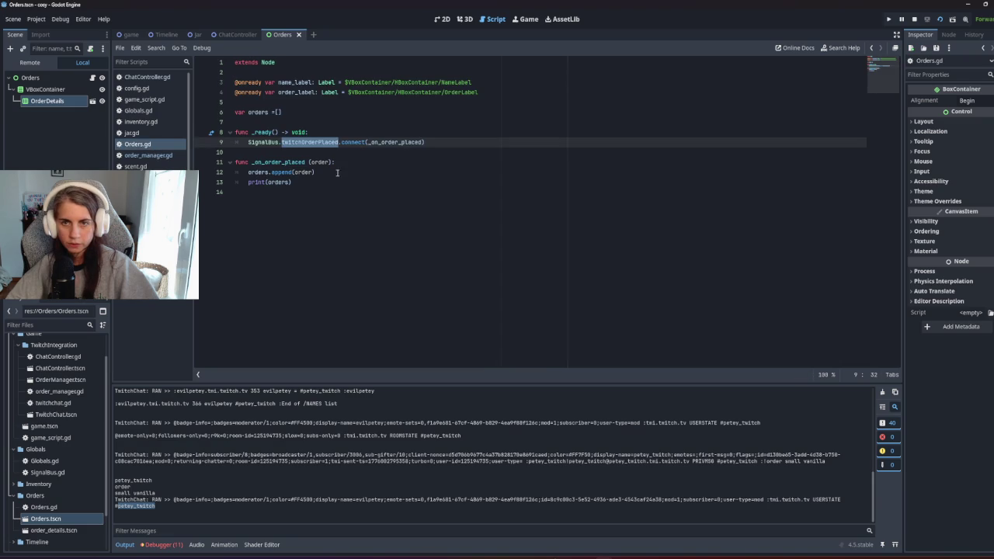
click(310, 162)
text(username)
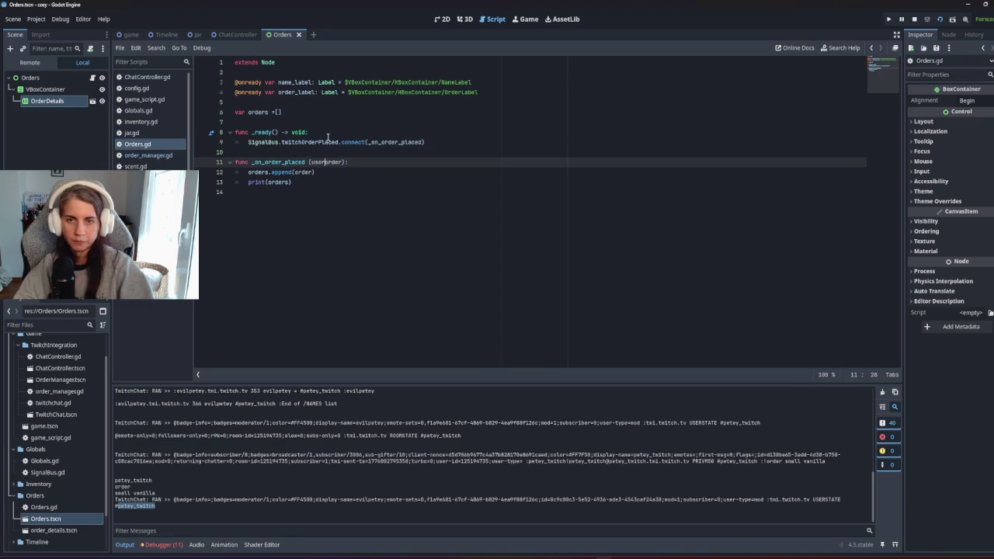
text(,)
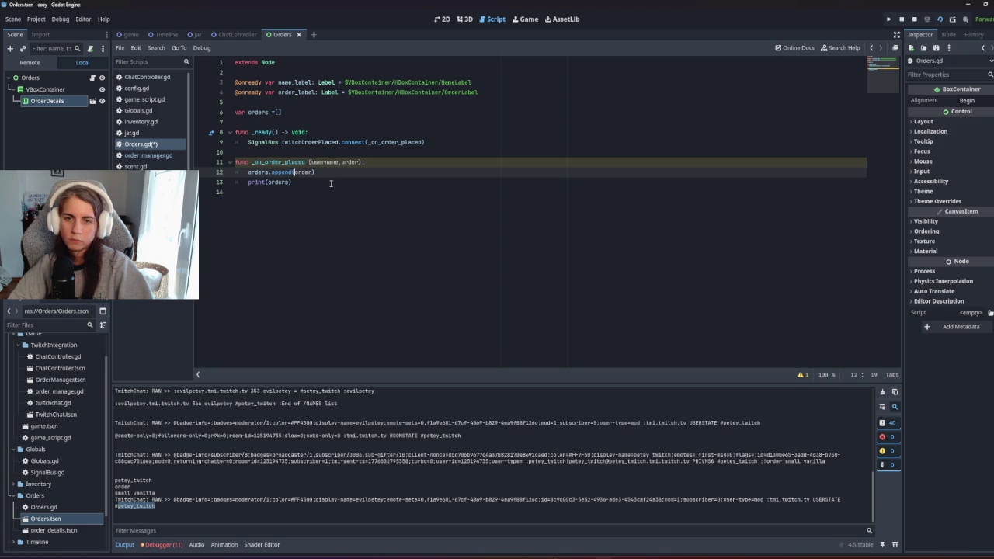
Step: Add var ord = {"username": username, "order": order} in the handler and save
click(366, 163)
key(Return)
text(var )
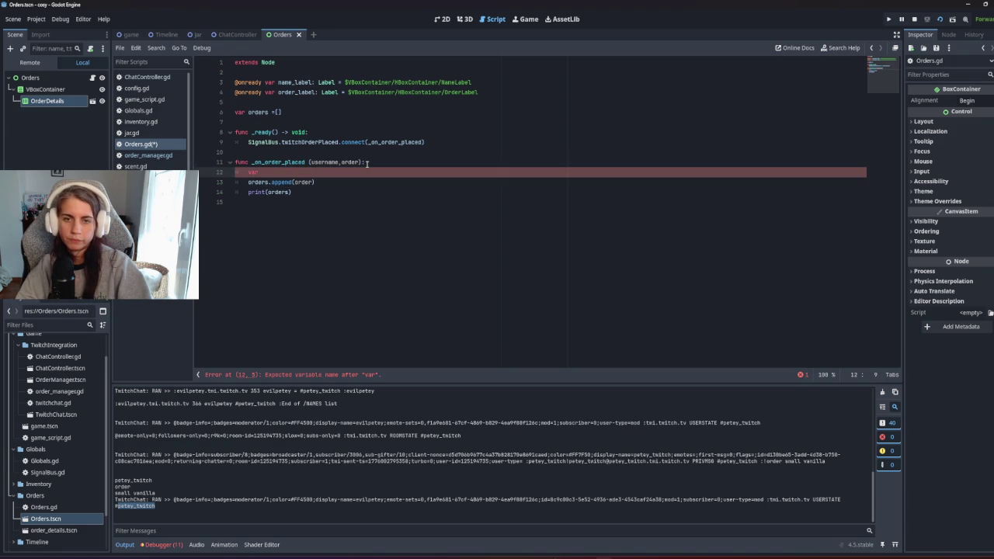
text(ordrd = )
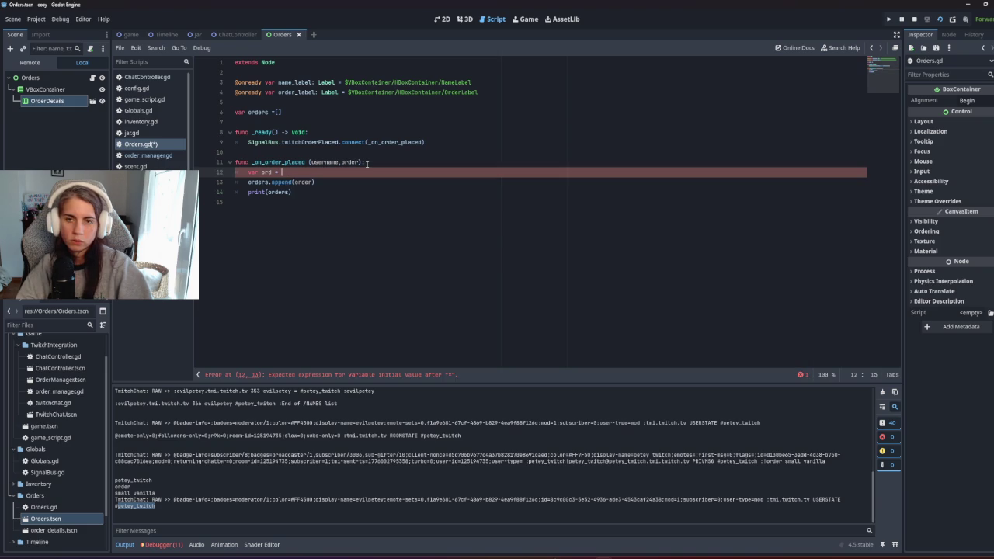
text([{usern)
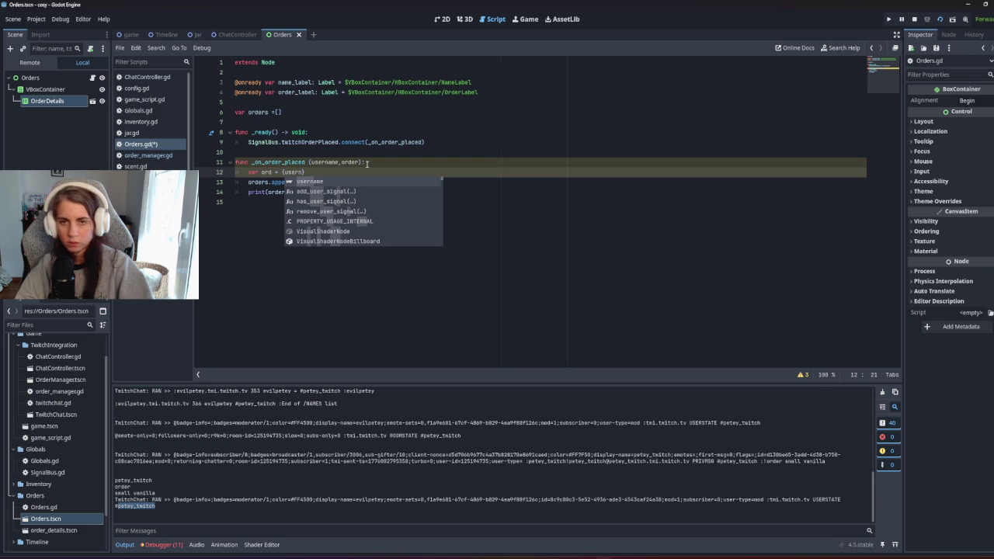
key(BackSpace)
key(BackSpace)
key(BackSpace)
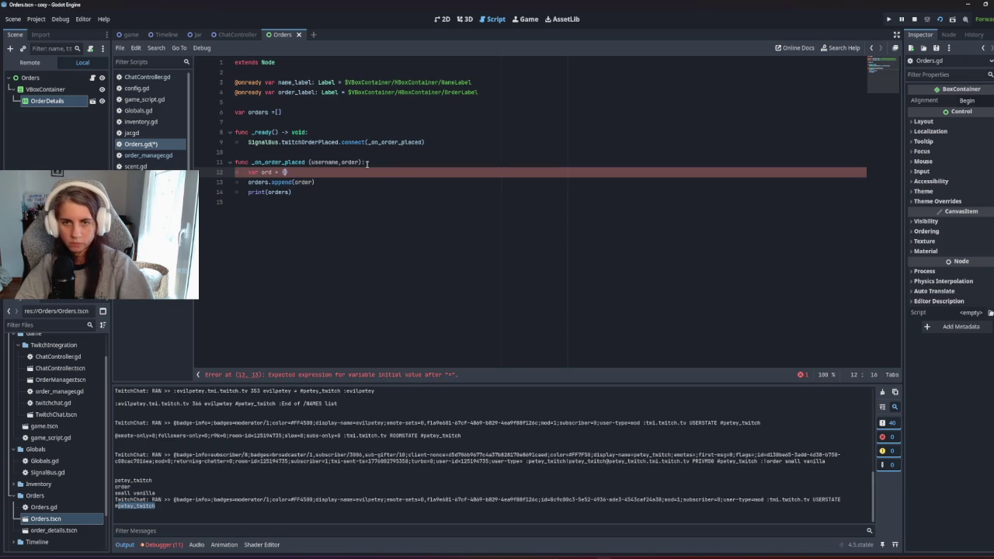
text("username")
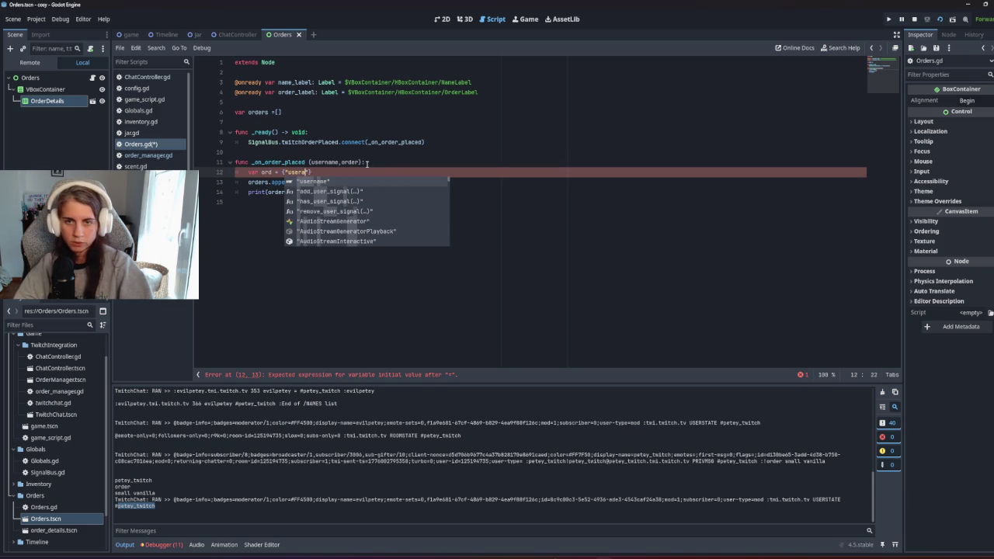
text(: )
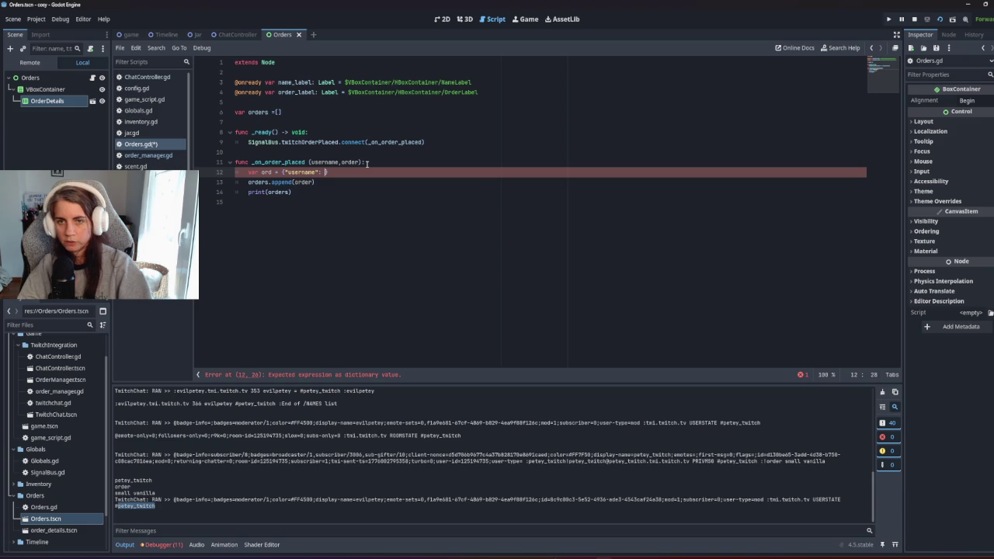
text(user)
key(Return)
text(, )
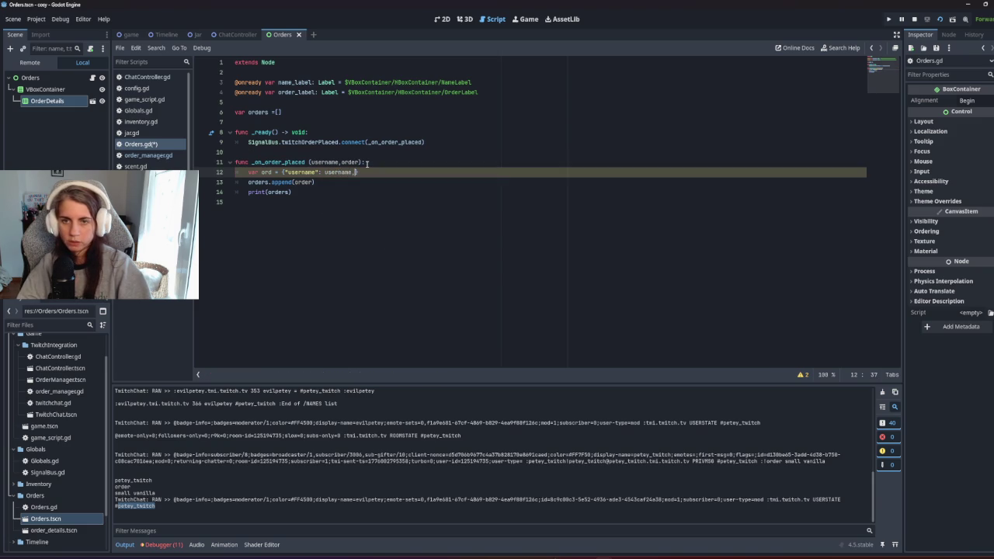
text("order": )
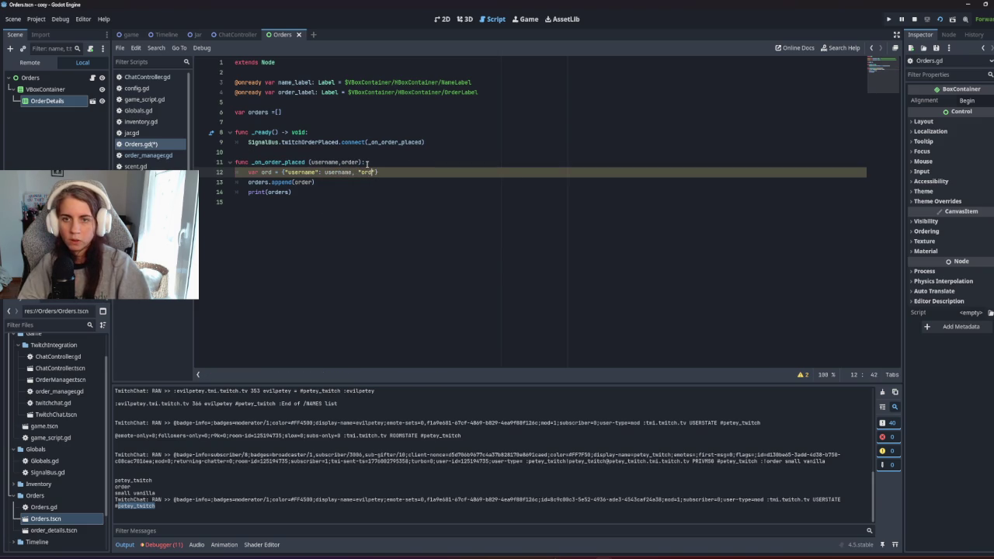
text(order)
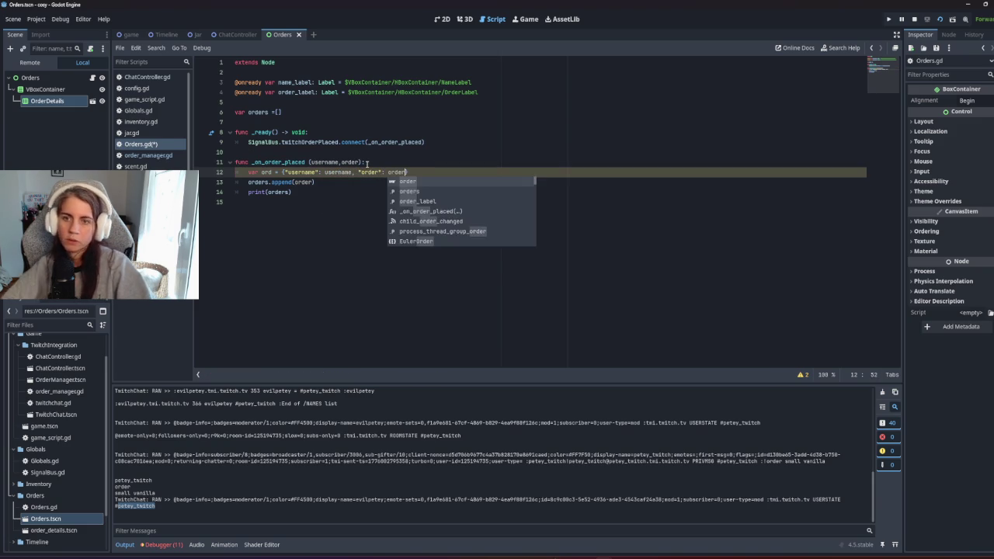
key(Return)
key(ctrl+s)
Step: Append ord instead of order to the orders array and run the game with F5
double_click(267, 171)
double_click(303, 182)
text(ord)
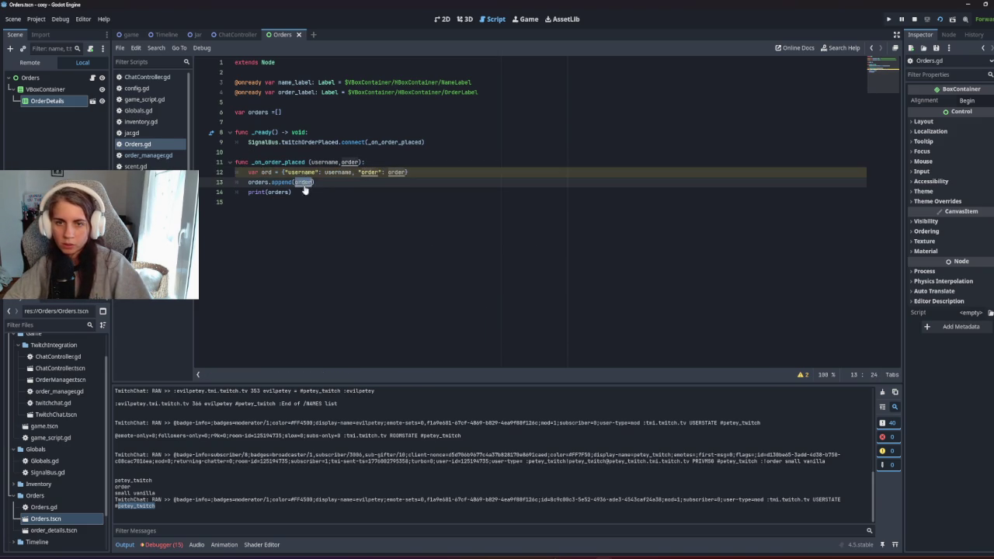
click(307, 208)
key(F5)
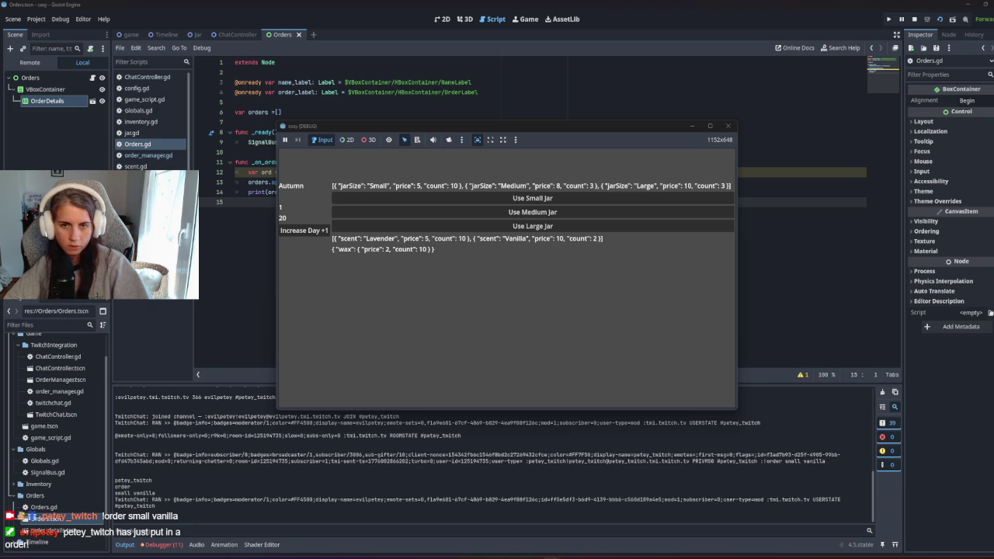
Step: Bring the editor forward and review the chatter and channel names in the Output log
click(233, 252)
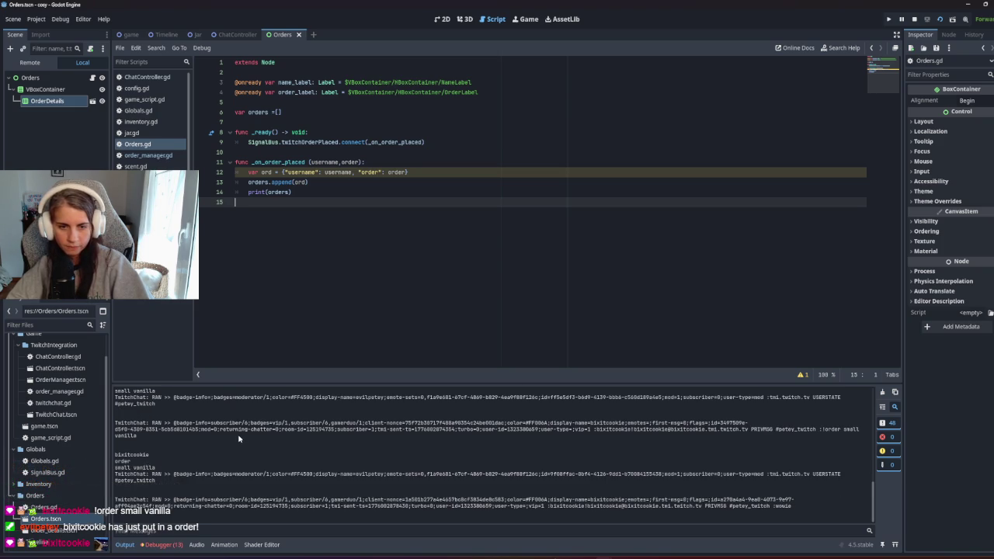
double_click(141, 456)
click(129, 462)
double_click(141, 481)
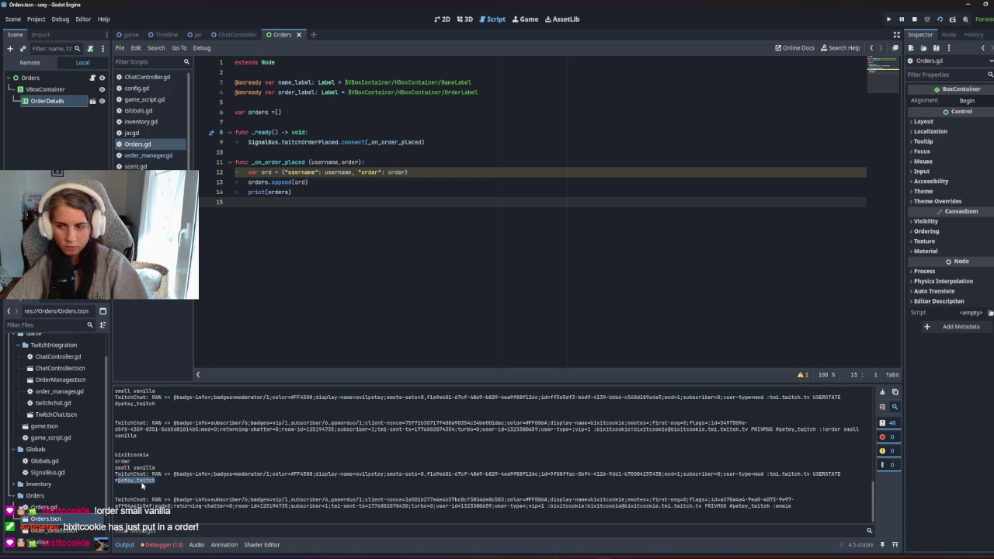
click(143, 486)
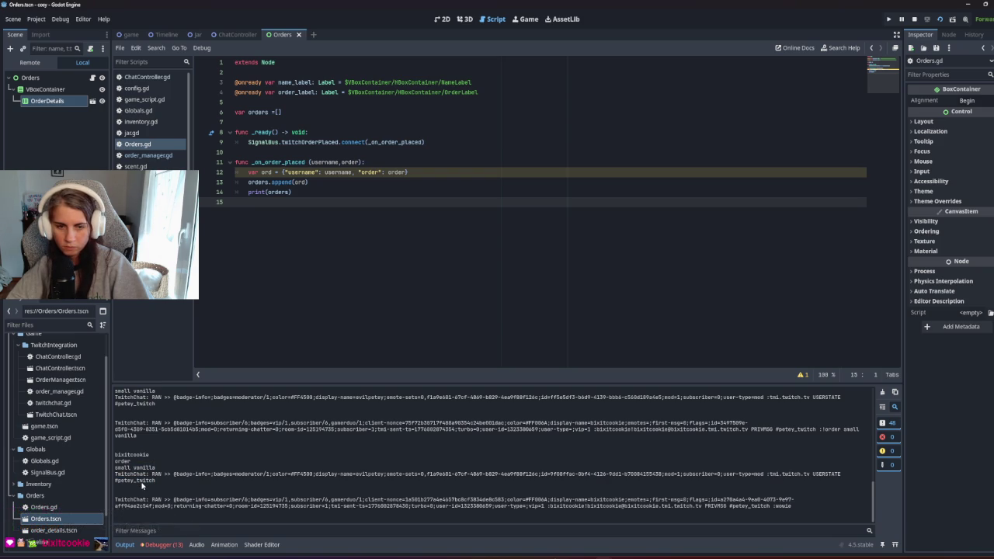
scroll(142, 485, up, 1)
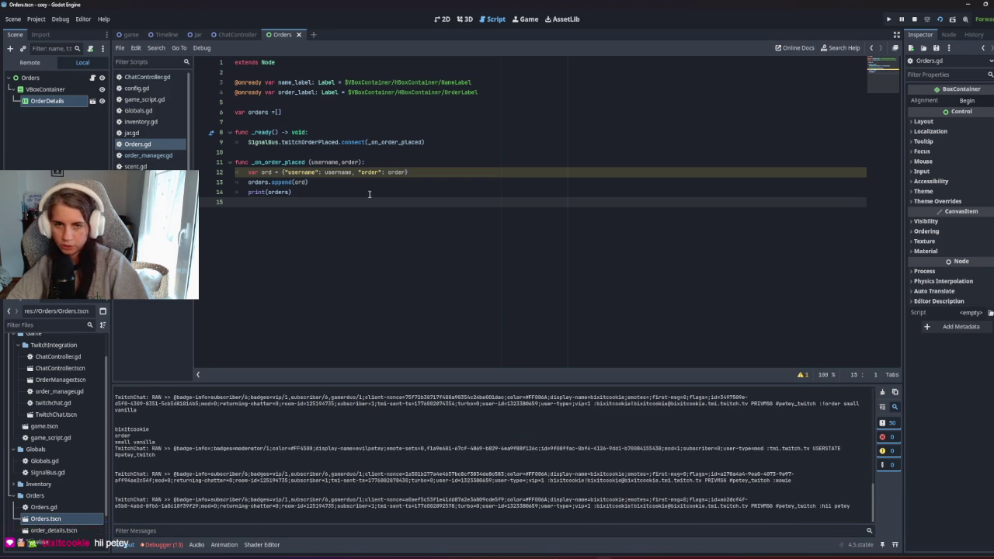
Step: Inspect the handler's order parameter and the ord variable's documentation popup
click(300, 192)
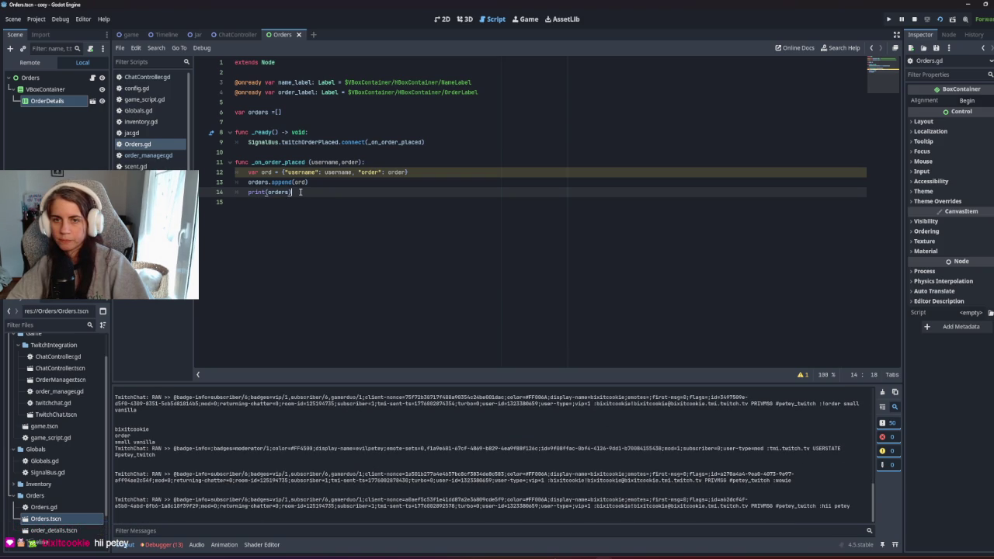
double_click(350, 162)
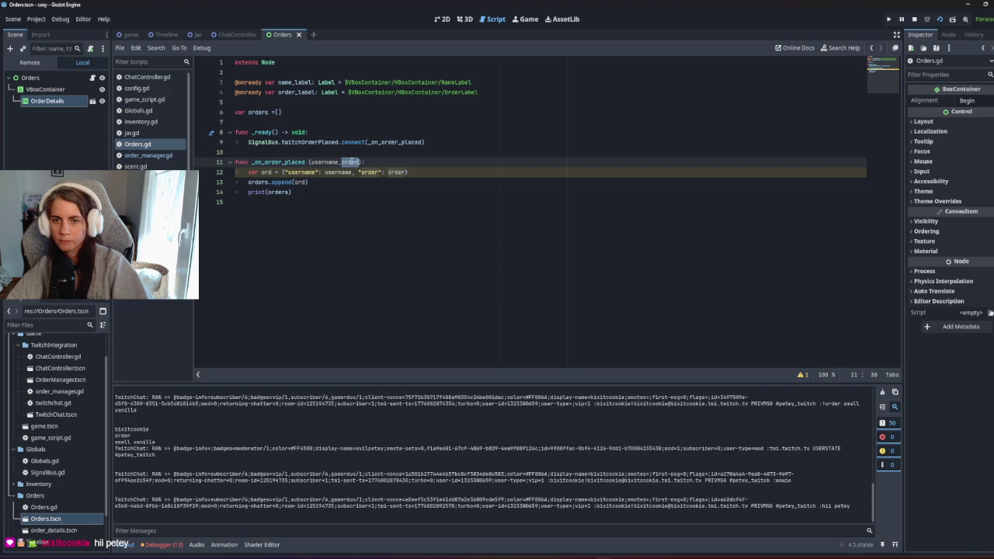
click(407, 173)
click(394, 204)
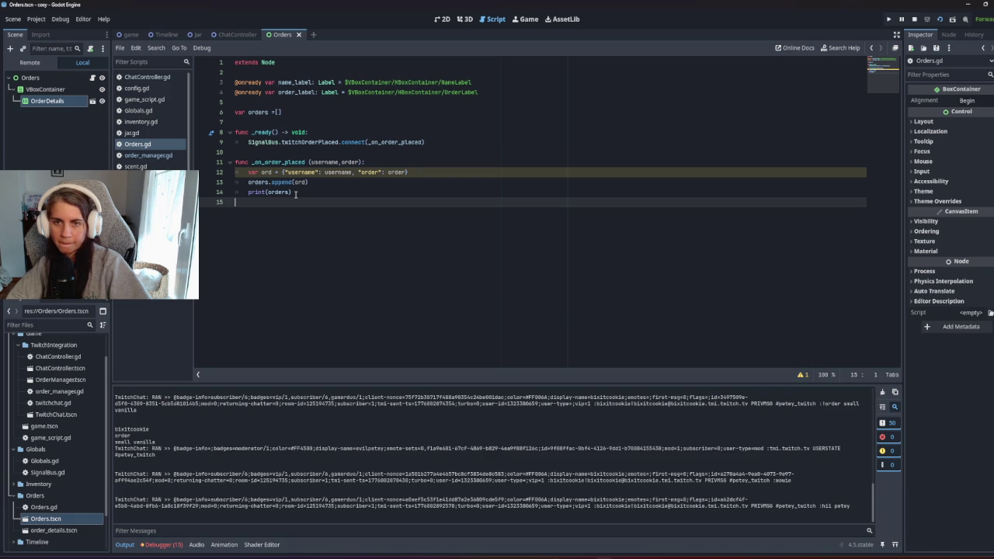
click(272, 172)
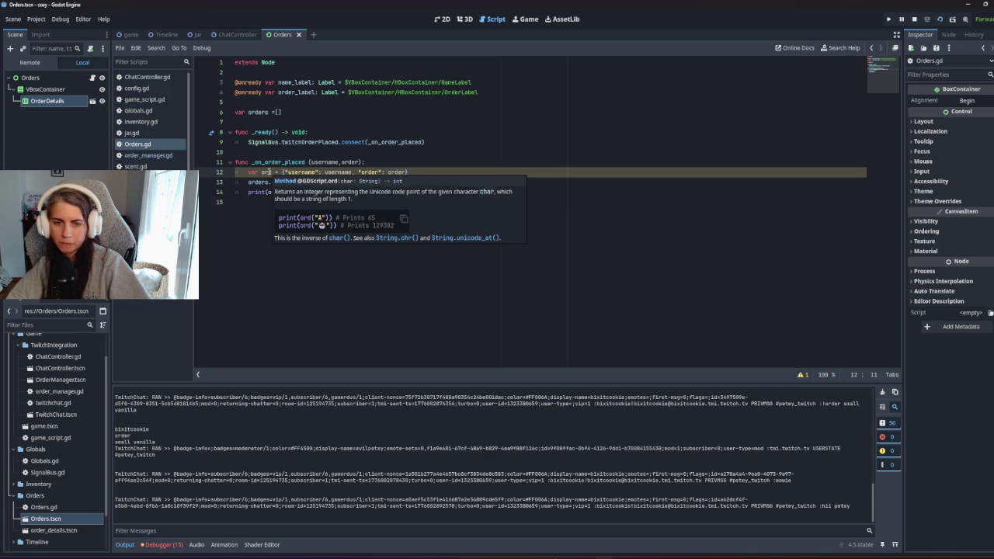
click(240, 271)
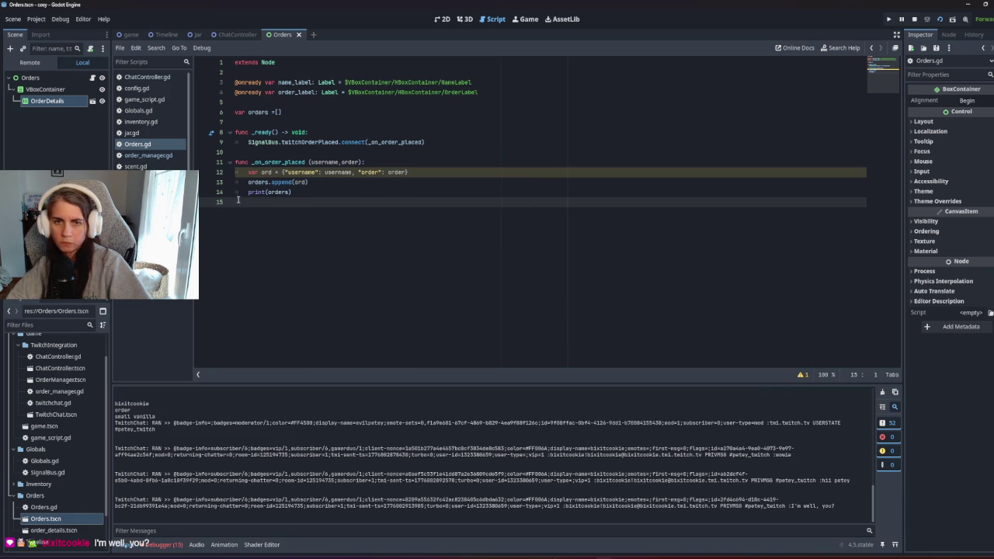
Step: Stop the game and rename ord to ords to resolve the shadowed-identifier warning
click(915, 19)
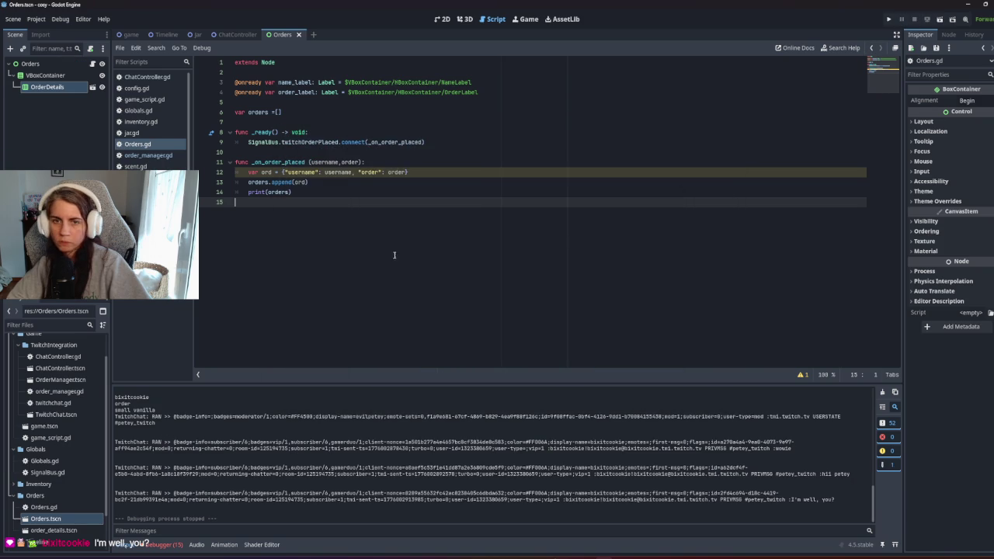
click(416, 172)
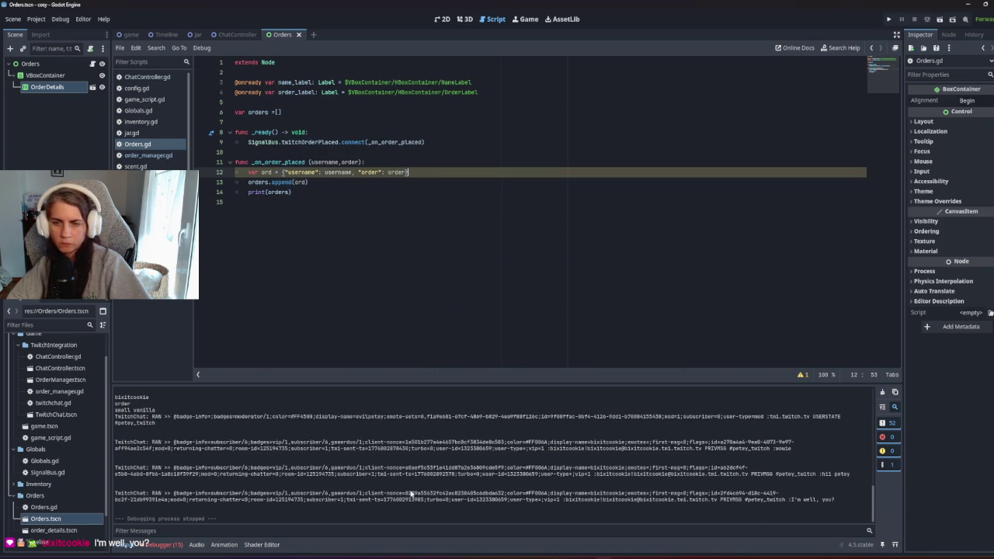
click(804, 375)
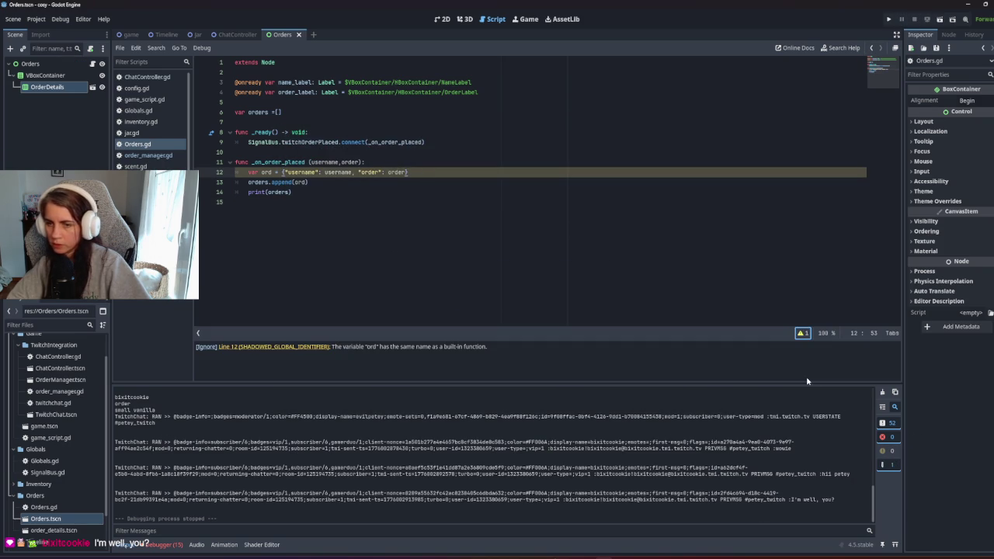
double_click(371, 346)
click(350, 170)
click(275, 174)
text(s)
click(308, 181)
text(s)
key(Escape)
click(262, 219)
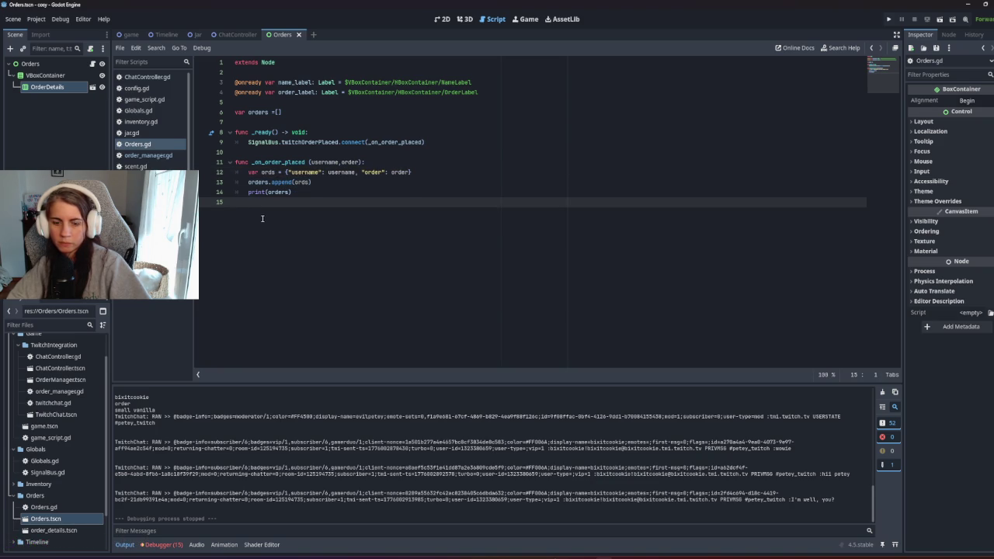
Step: Test-run the Orders scene with F6, then the full game, and stop it
key(F6)
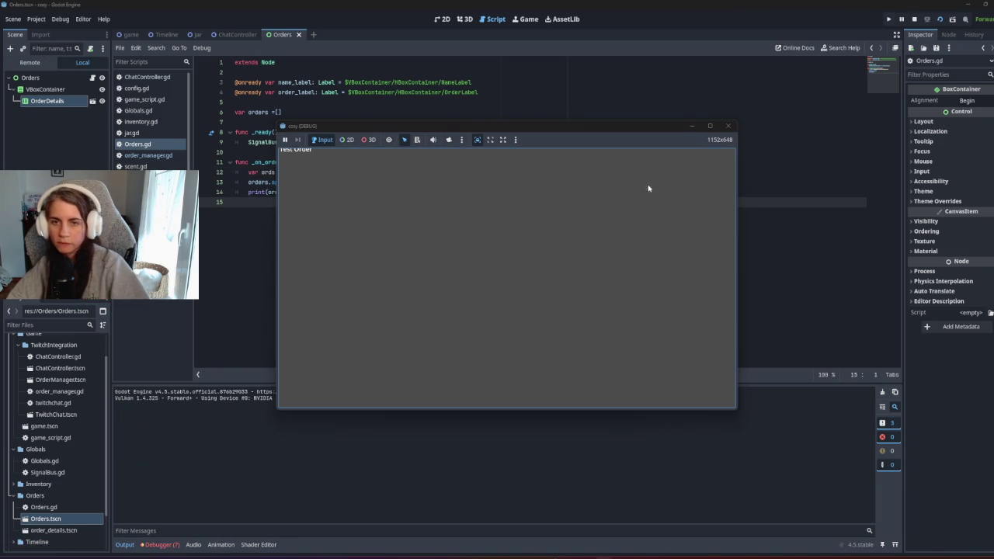
click(915, 19)
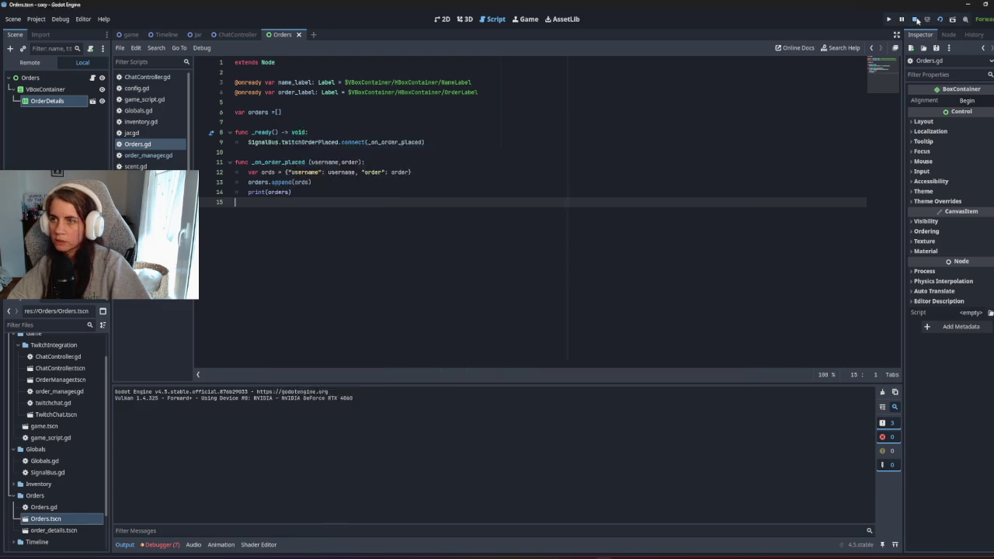
click(131, 34)
key(F6)
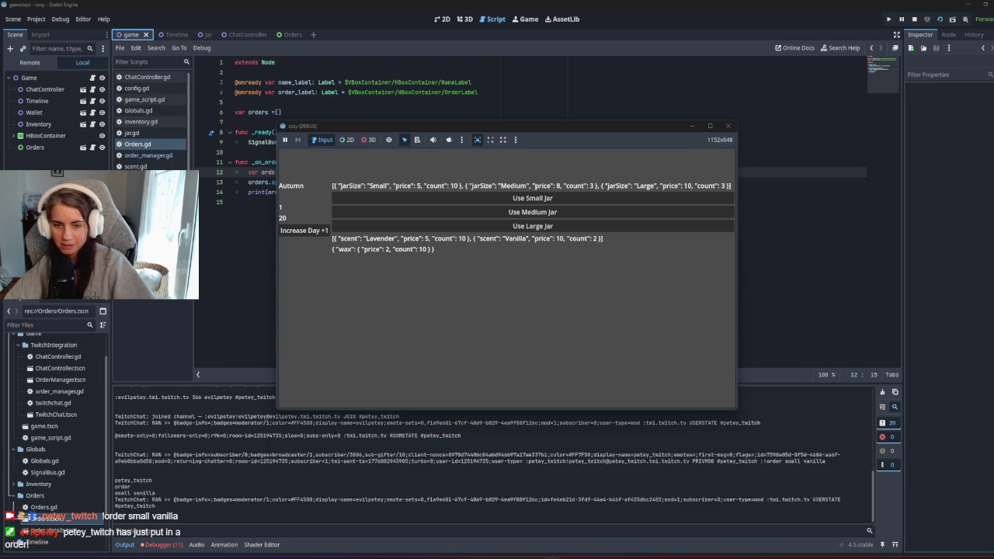
click(914, 19)
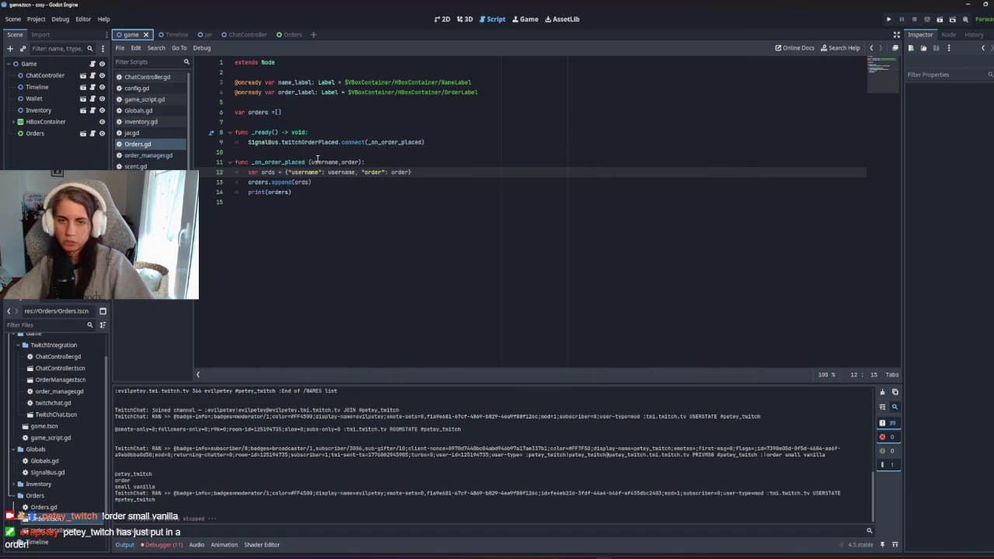
Step: Label the printed orders array with "Orders:" and rerun the game to check collected orders
click(263, 193)
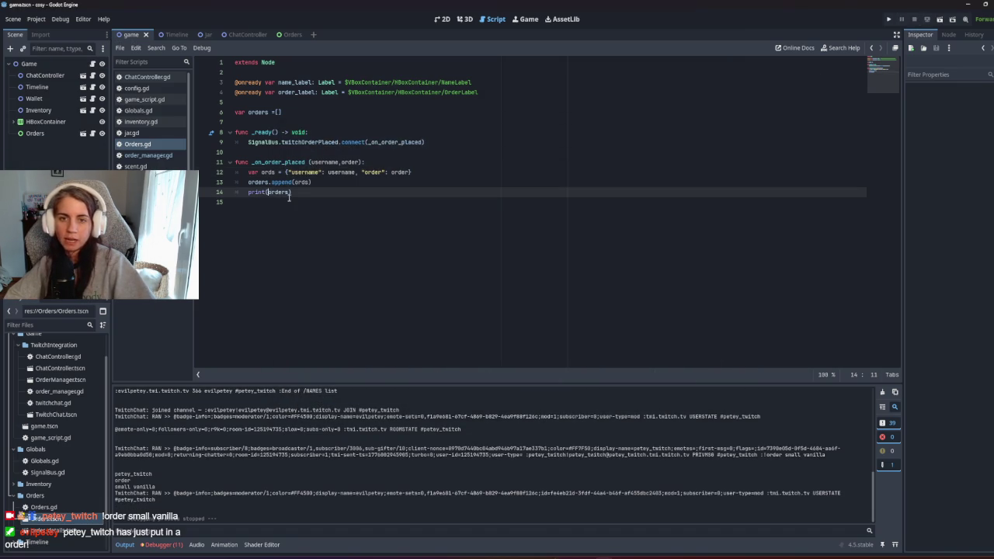
text("",)
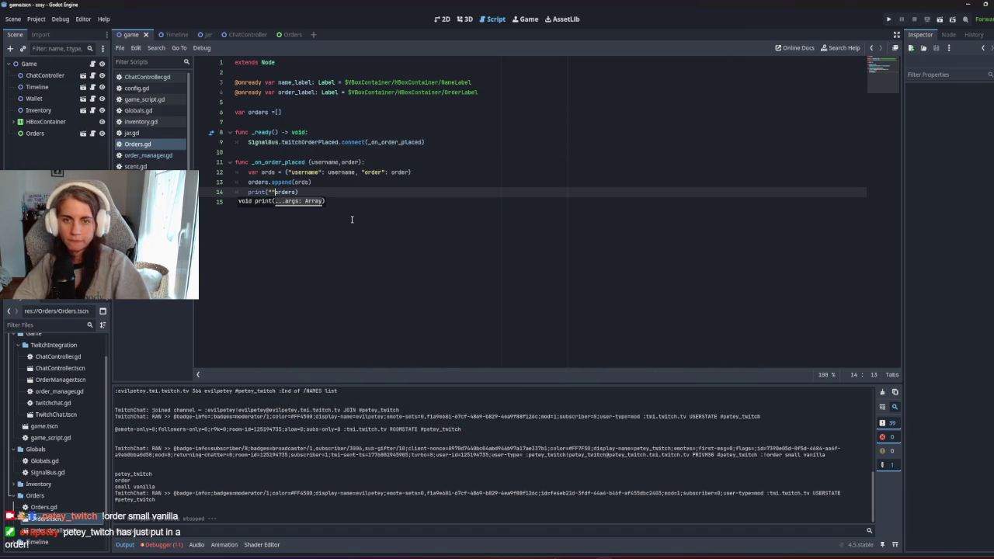
text(Orders)
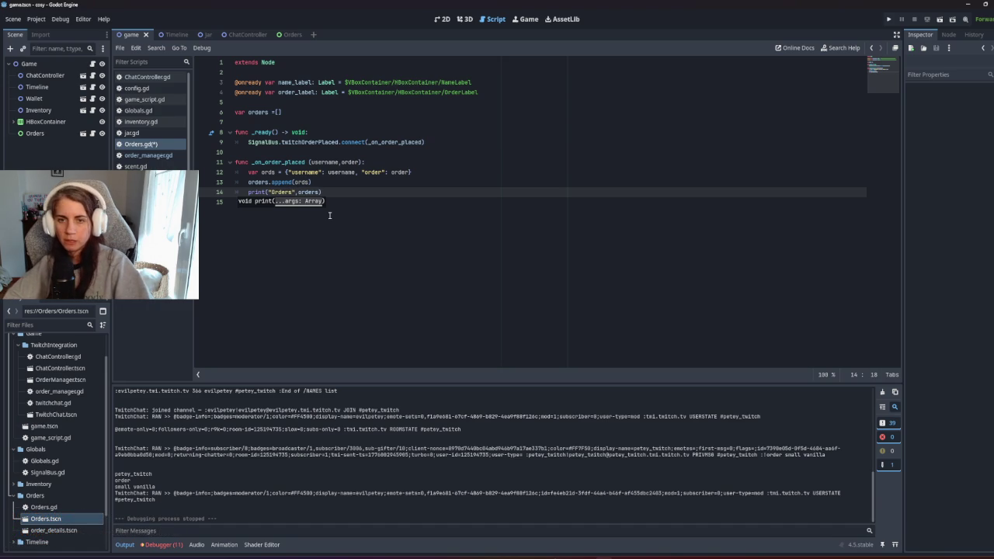
text(:)
key(F5)
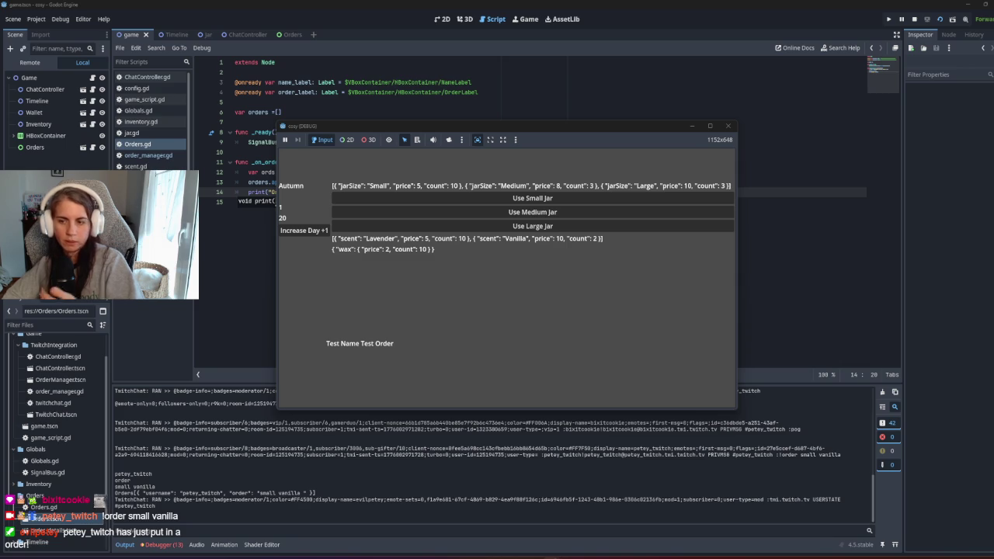
click(247, 258)
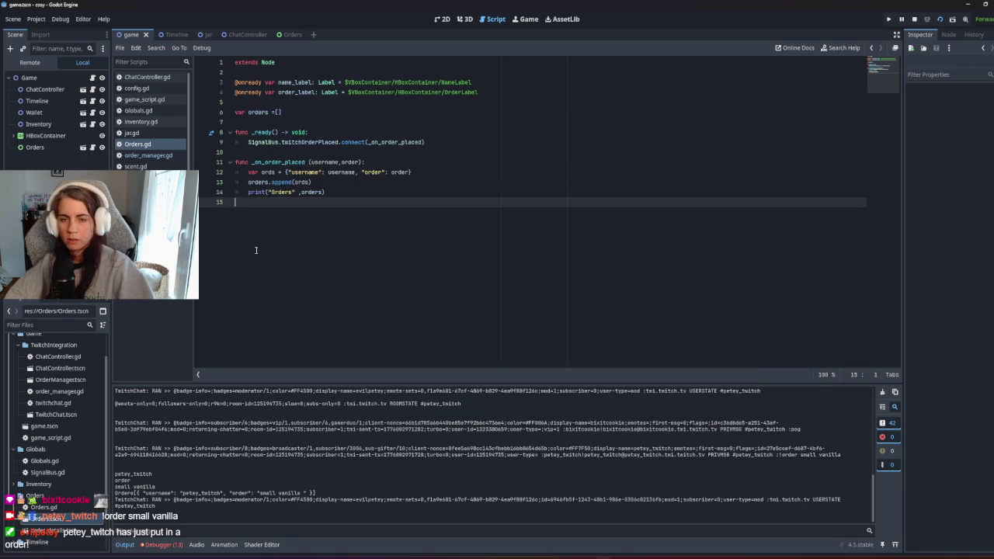
key(Return)
text(cree)
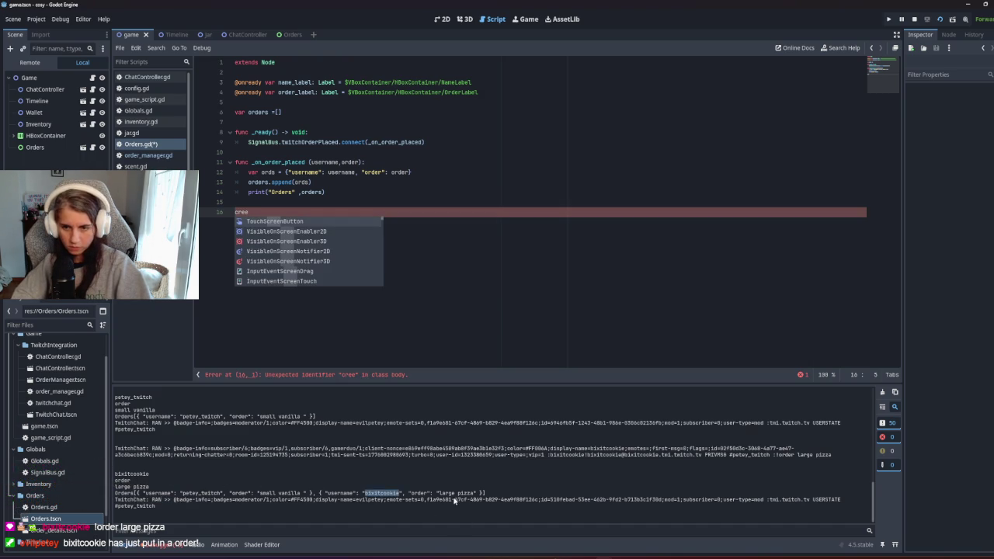
click(412, 281)
key(BackSpace)
key(BackSpace)
key(BackSpace)
text(func)
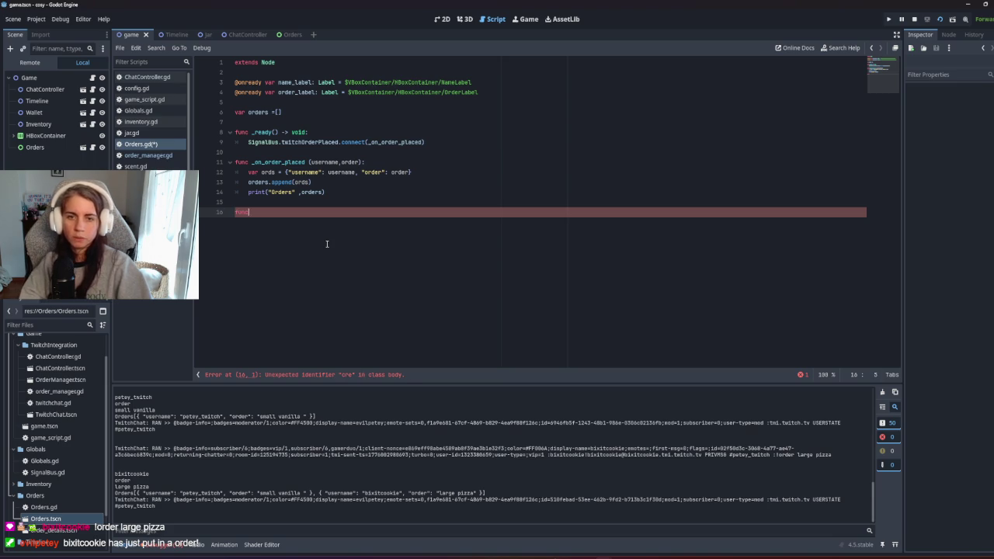
text( create_)
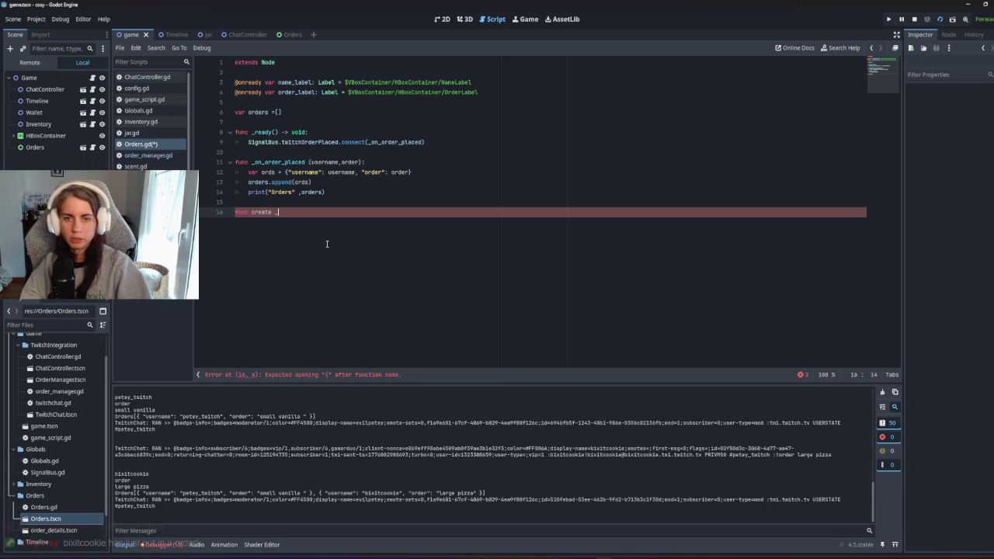
key(BackSpace)
key(BackSpace)
key(BackSpace)
key(BackSpace)
text(upd)
key(BackSpace)
key(BackSpace)
key(BackSpace)
text(create_order)
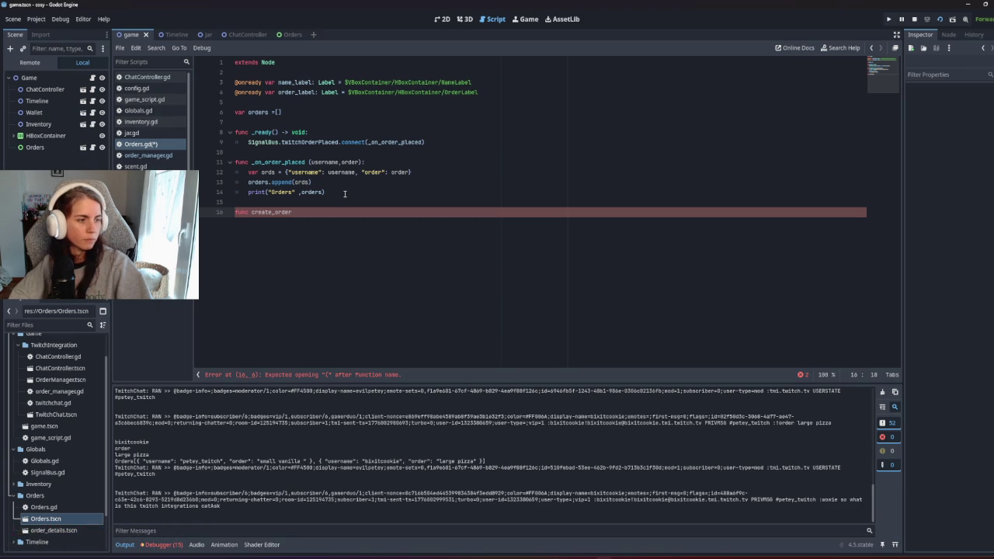
click(344, 193)
key(Down)
key(Down)
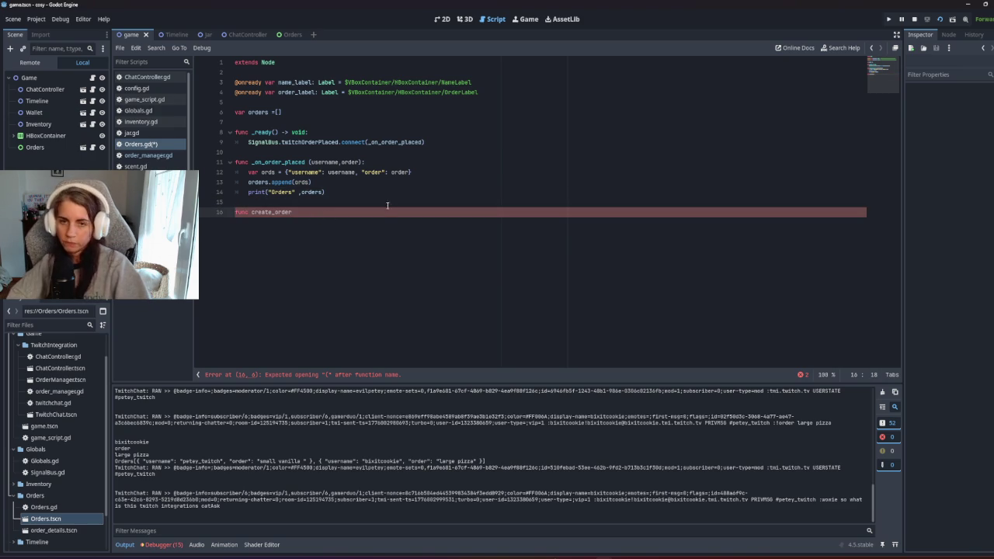
drag(355, 215, 366, 201)
key(BackSpace)
key(Return)
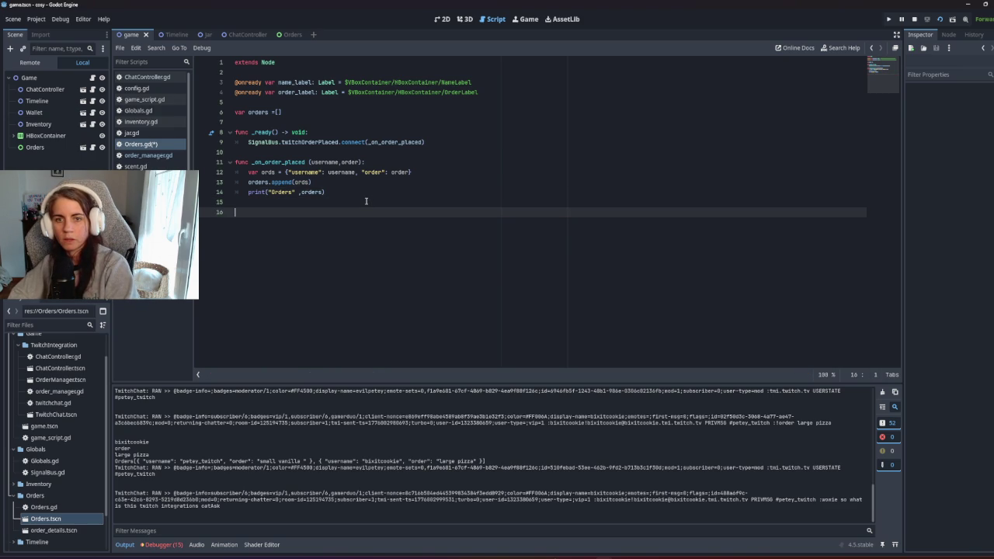
click(366, 190)
click(370, 204)
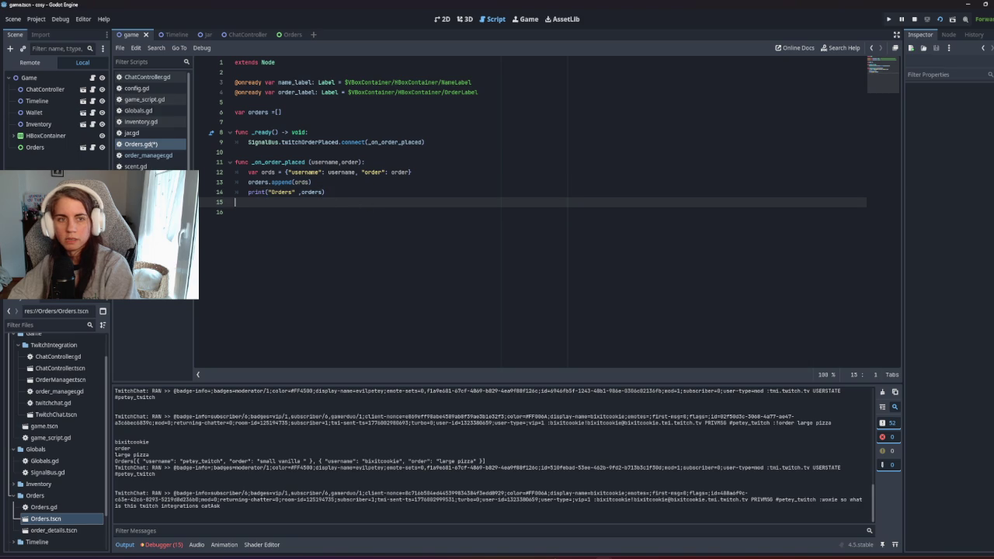
Step: Open the order_details.tscn scene and view its layout on the canvas
click(83, 147)
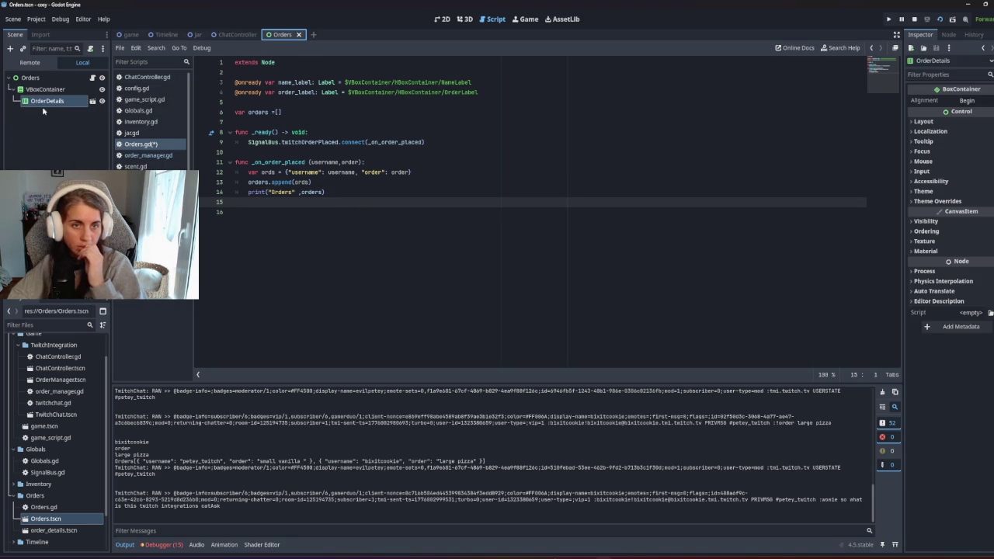
click(56, 532)
right_click(57, 533)
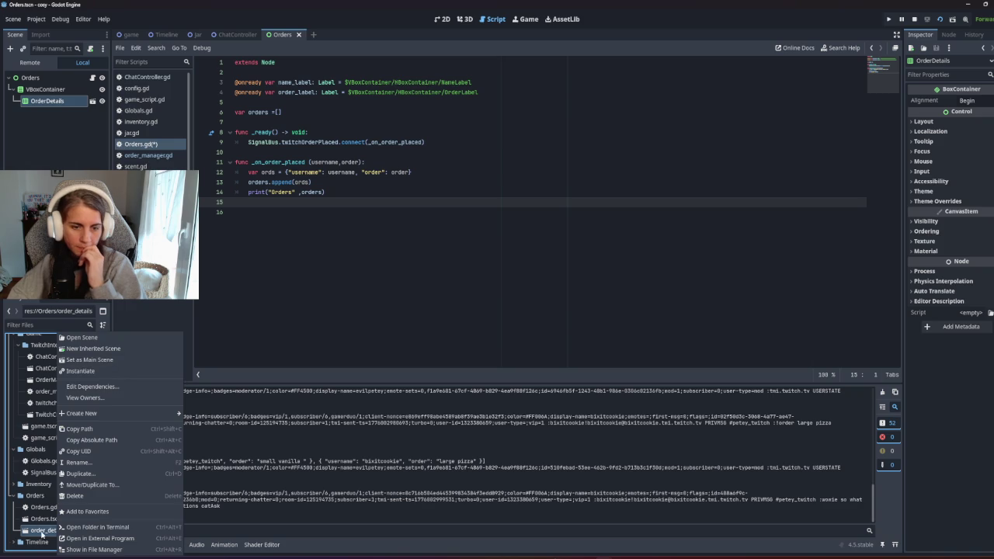
click(82, 337)
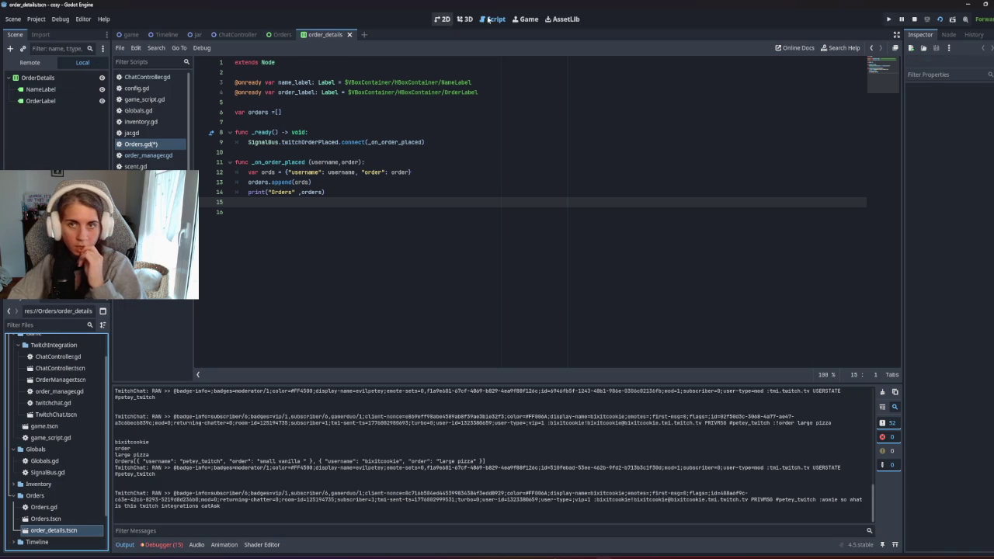
click(445, 20)
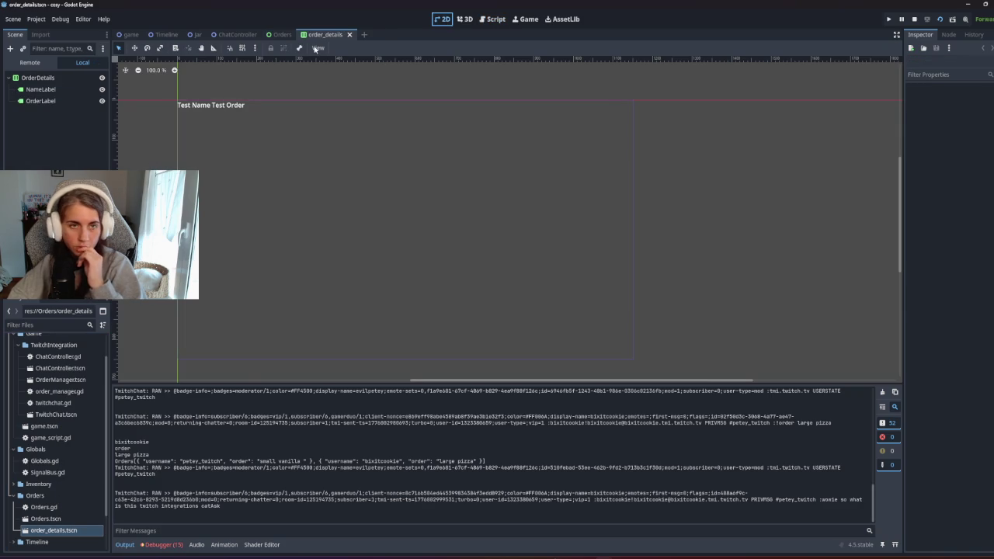
Step: Attach a new order_details.gd script to the OrderDetails node
right_click(73, 79)
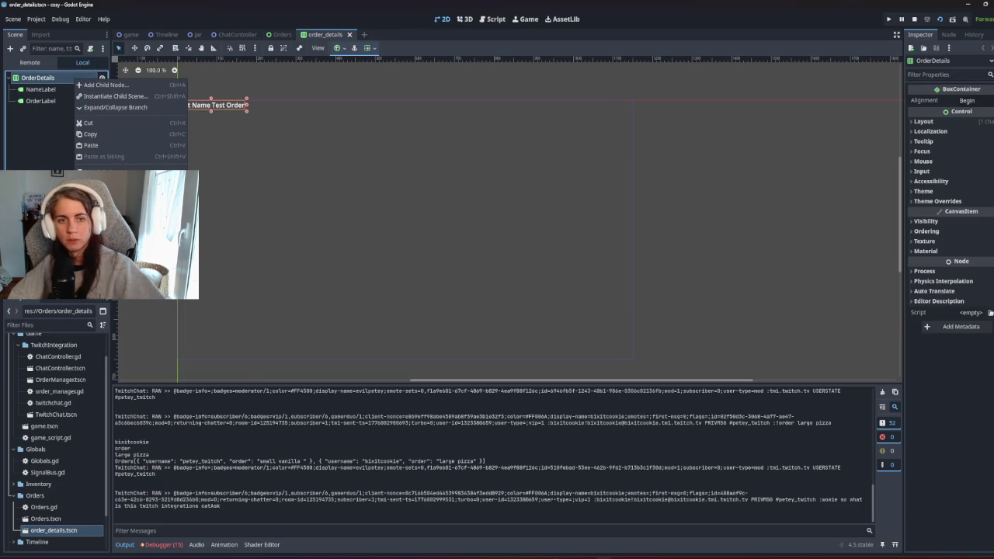
click(991, 312)
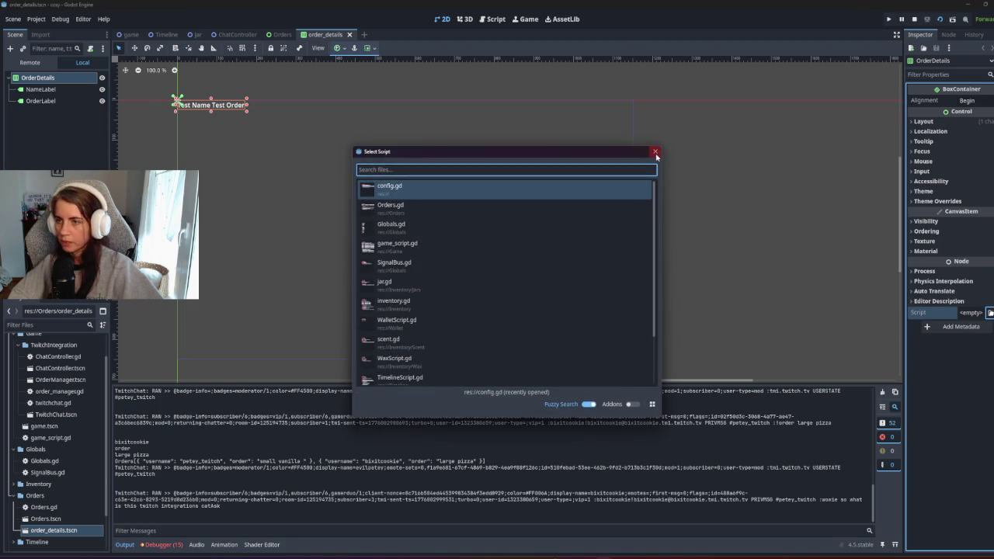
click(655, 152)
click(990, 312)
click(975, 326)
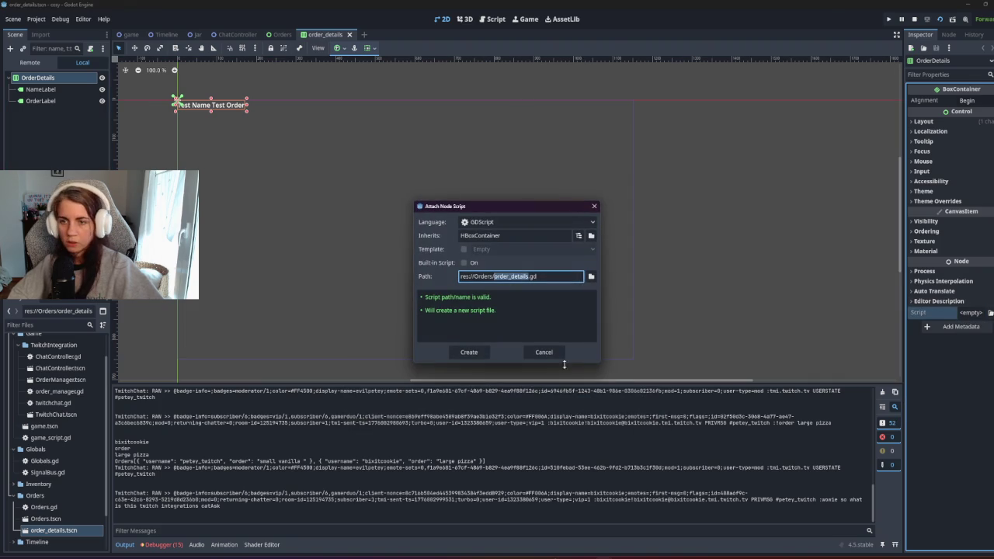
click(468, 352)
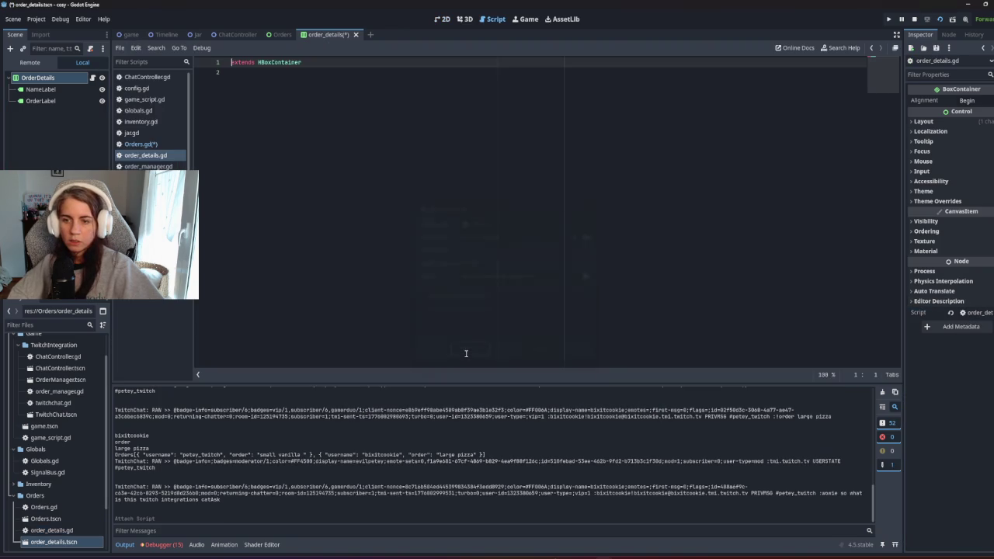
Step: Declare class_name OrderDetails below the extends line
click(280, 155)
key(Return)
text(class)
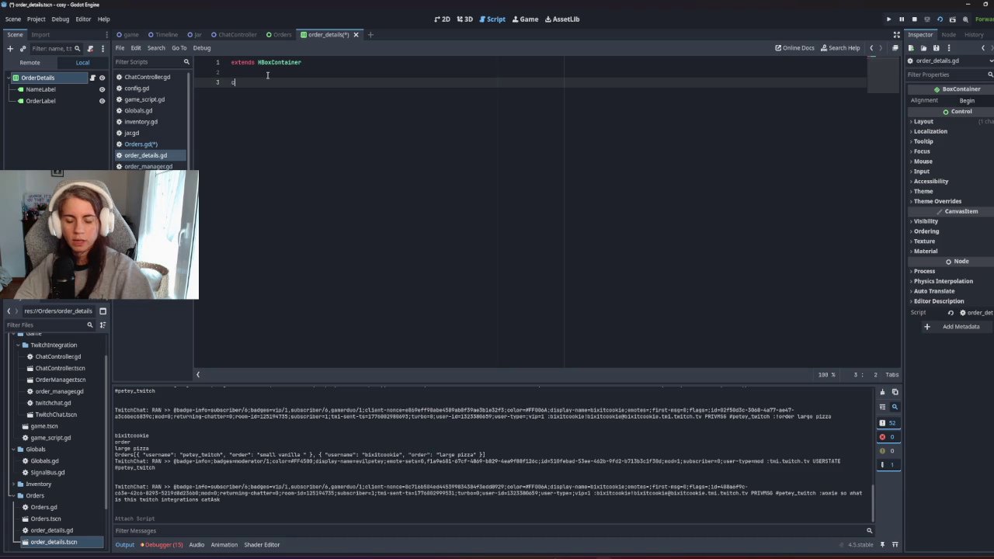
text(_name )
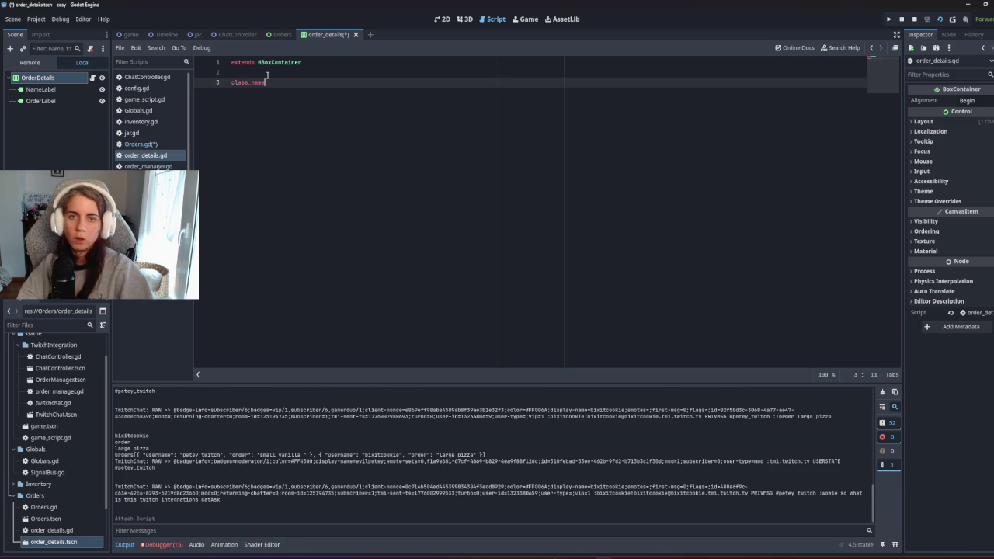
text(Ord)
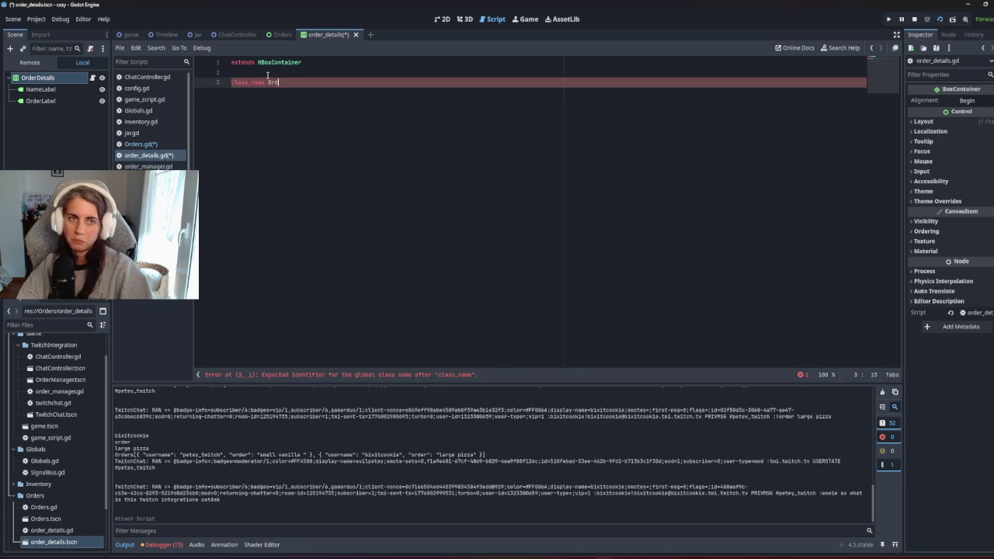
text(erDetails)
key(Return)
key(Return)
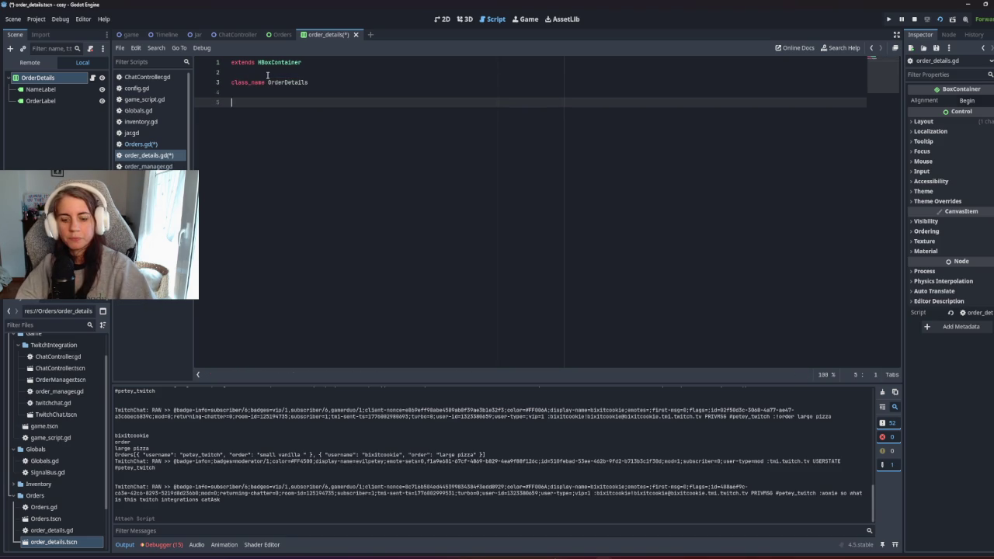
text(f)
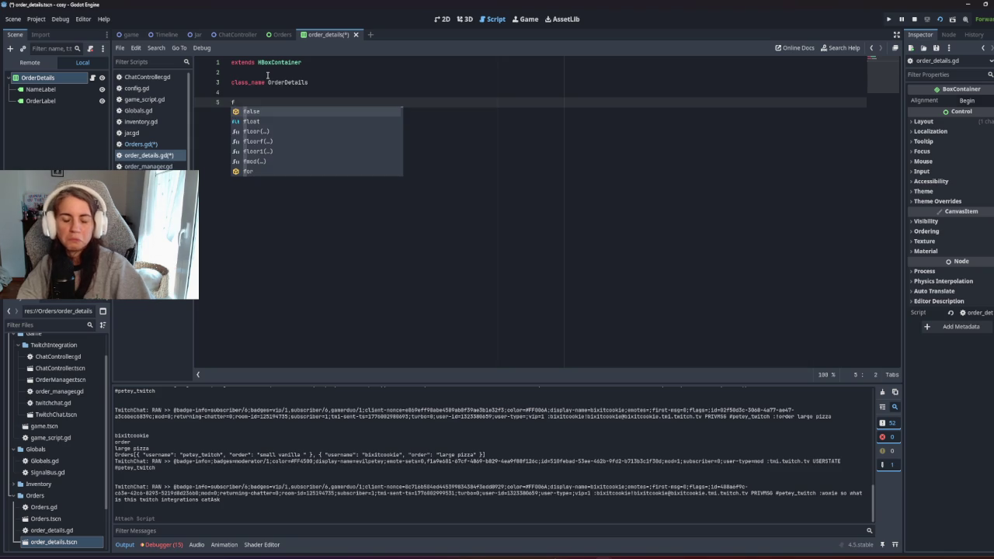
key(BackSpace)
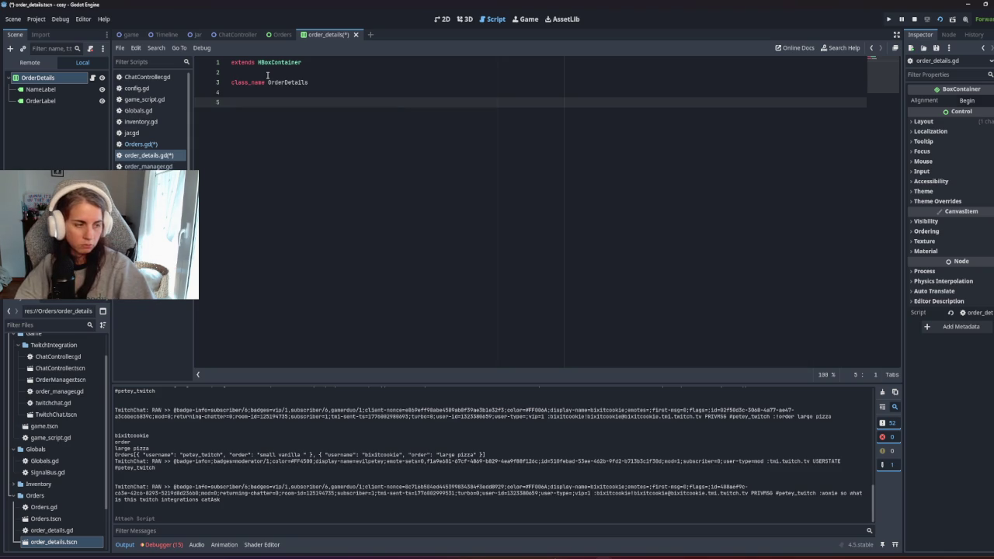
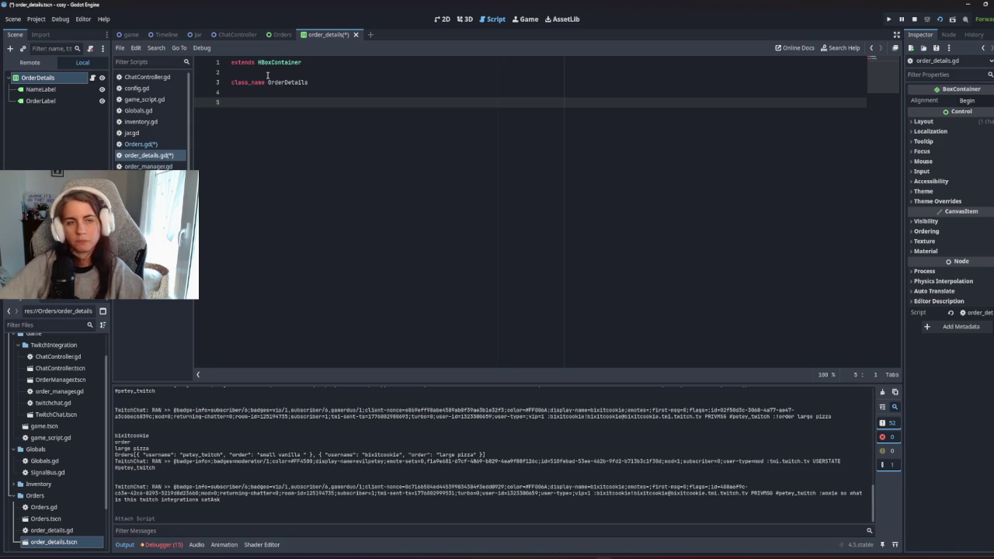
click(45, 89)
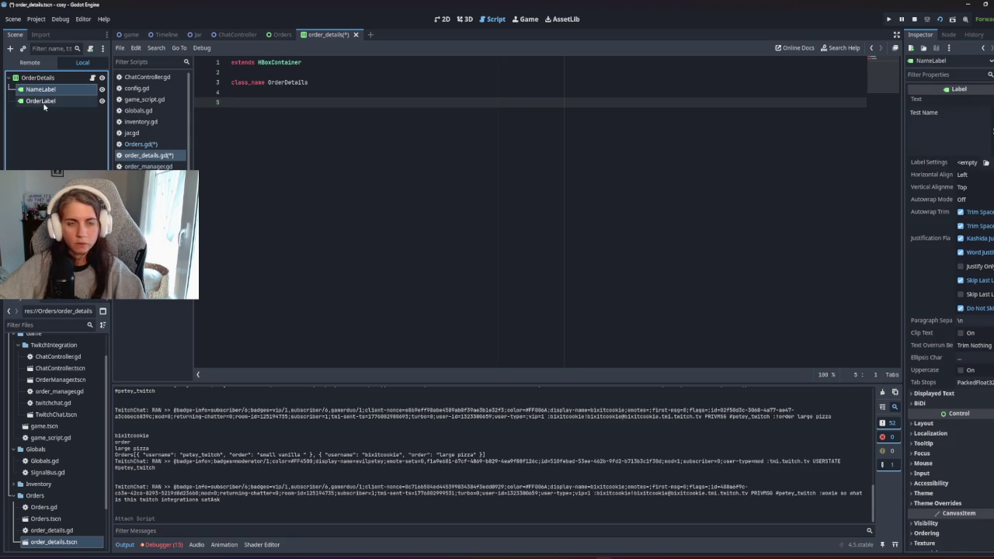
shift+click(45, 101)
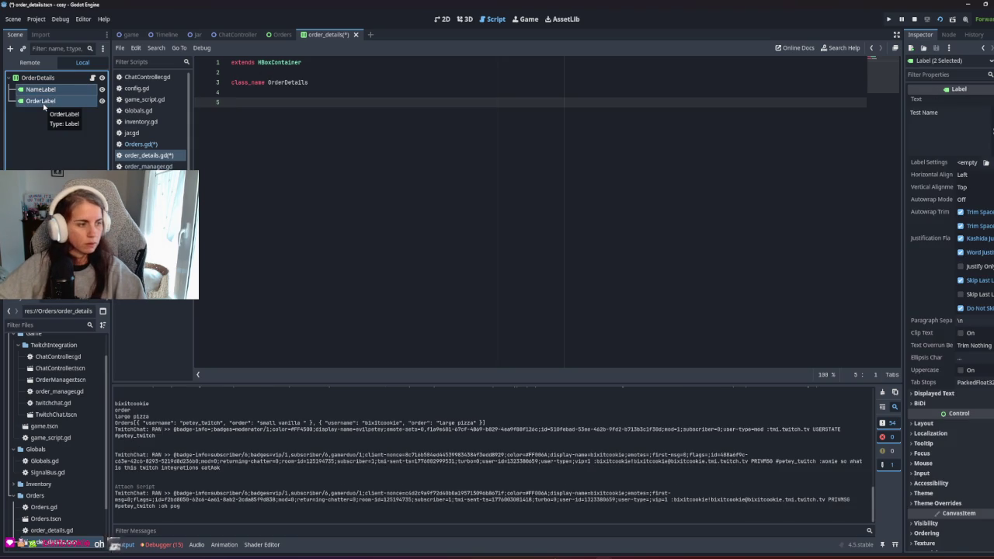
mouse_move(43, 105)
mouse_down()
mouse_move(280, 100)
mouse_move(277, 76)
mouse_move(265, 103)
mouse_up()
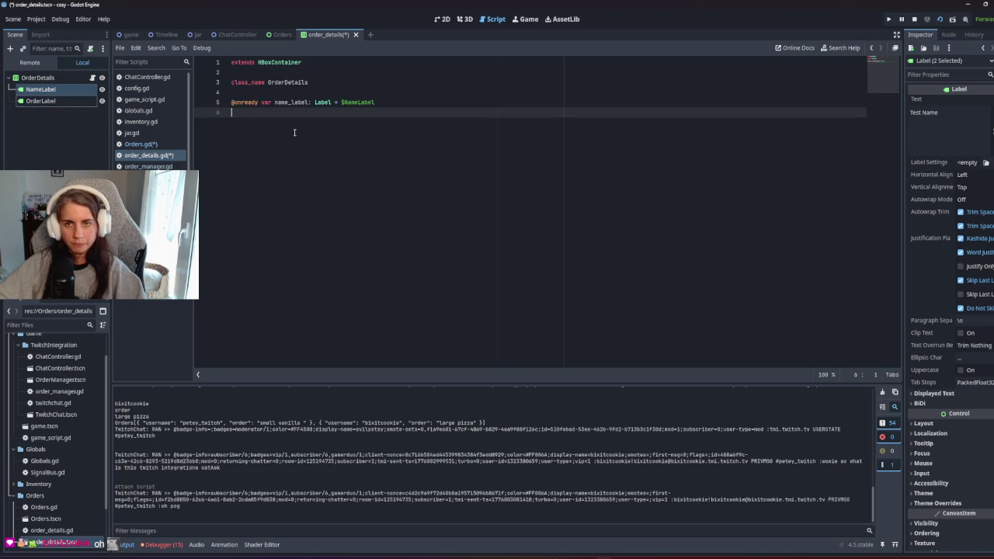
key(ctrl+z)
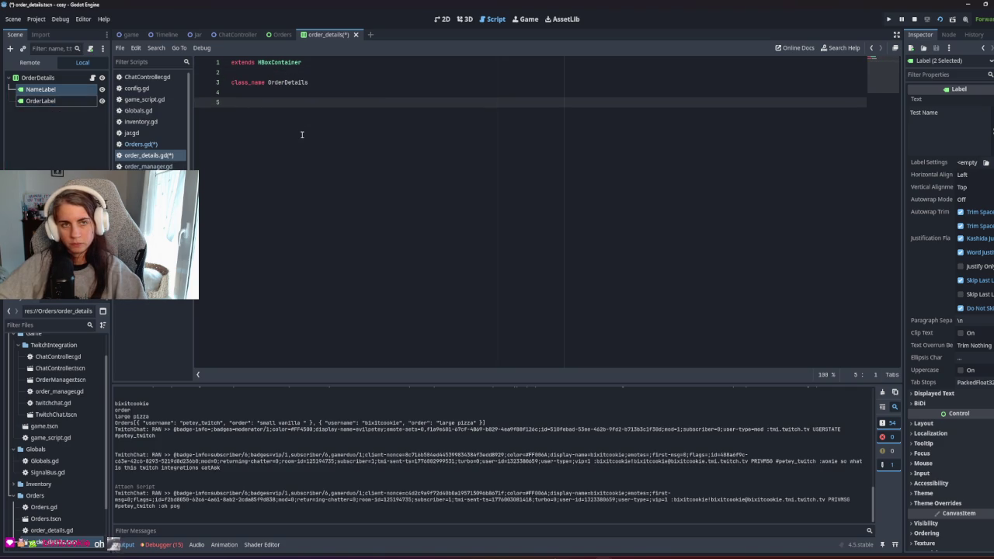
mouse_move(40, 90)
mouse_down()
mouse_move(284, 80)
mouse_move(264, 103)
mouse_up()
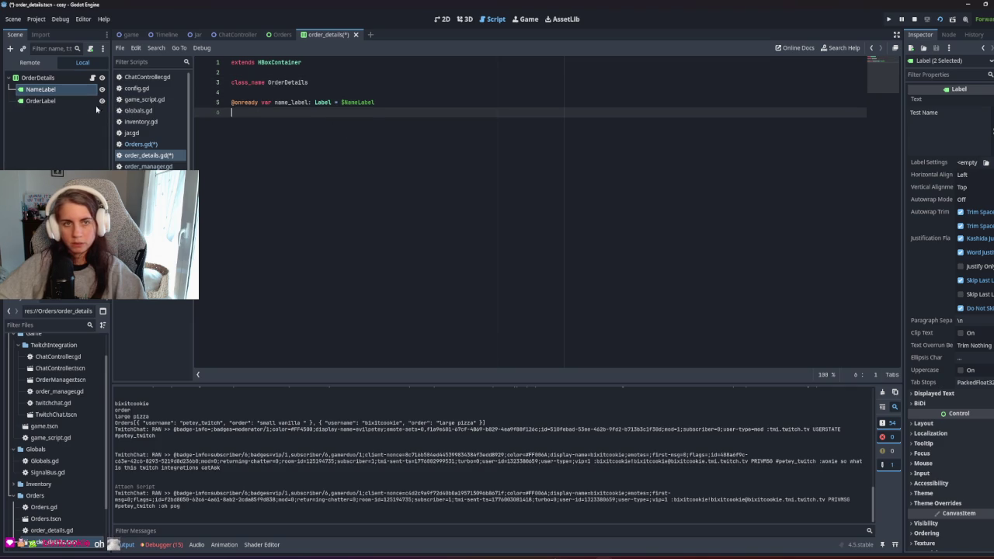
drag(58, 103, 239, 122)
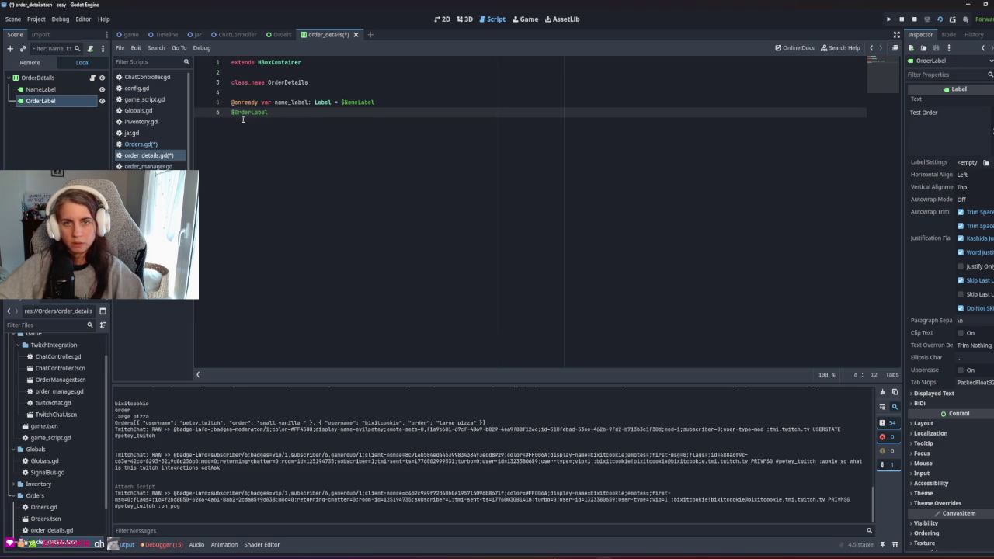
click(63, 118)
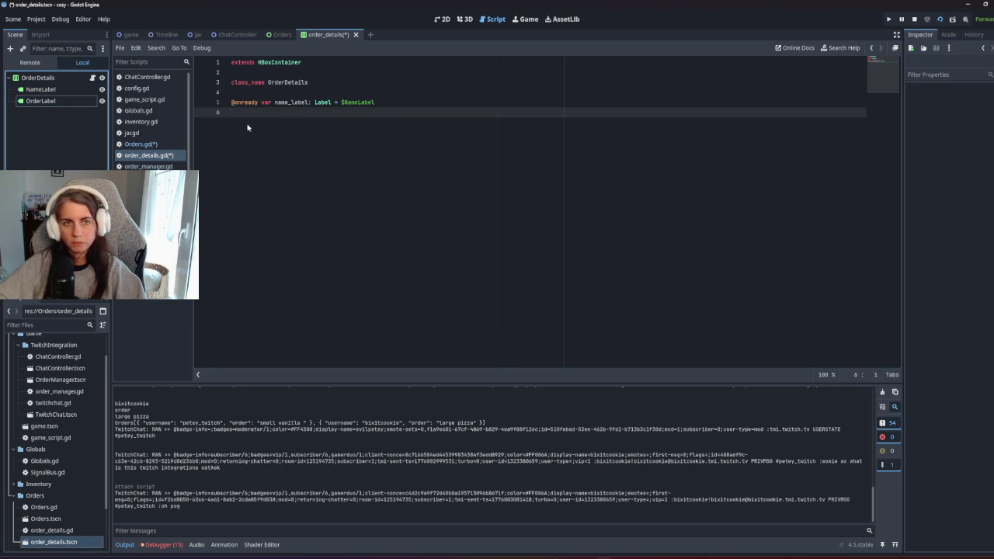
mouse_move(56, 105)
mouse_down()
mouse_move(155, 122)
mouse_move(230, 114)
mouse_move(231, 103)
mouse_up()
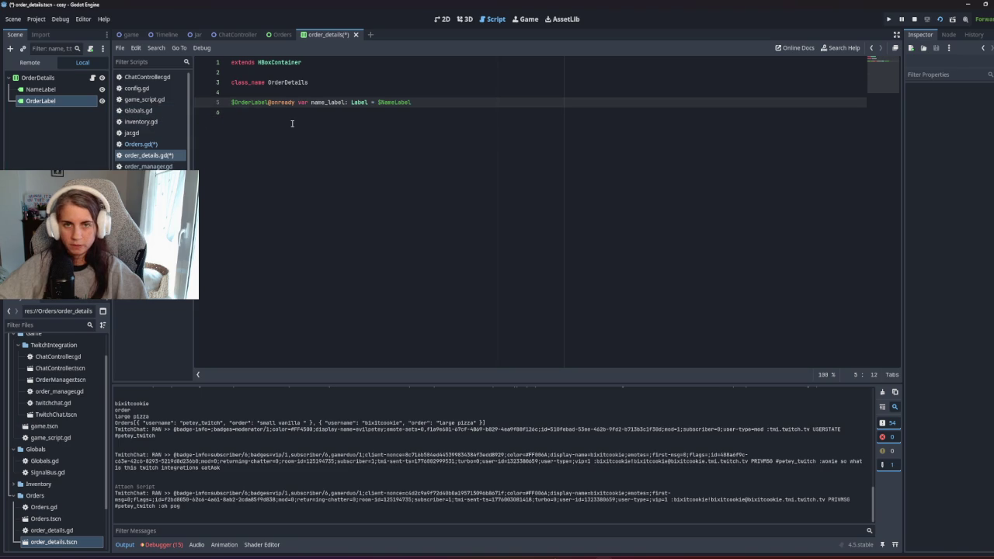
key(ctrl+z)
drag(41, 101, 233, 114)
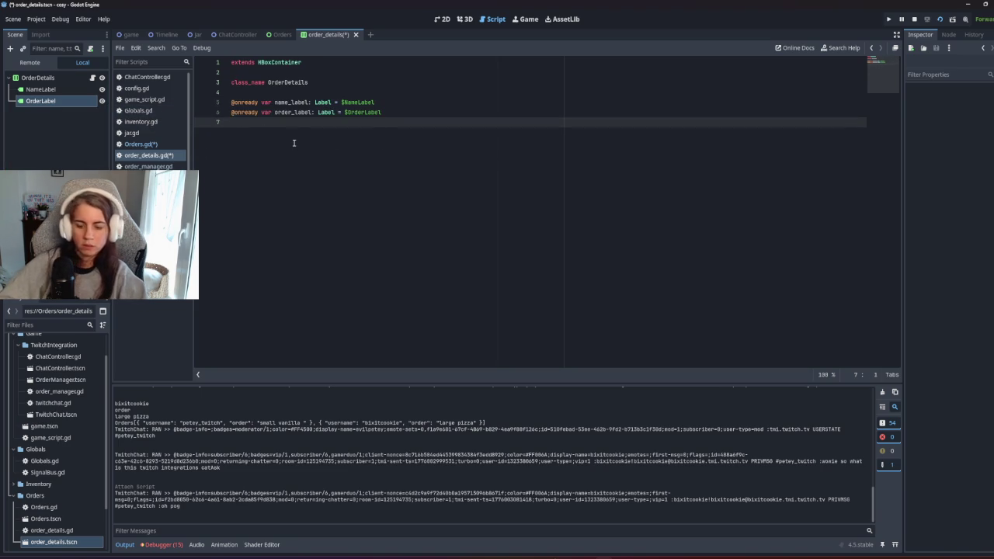
Step: Declare func _create_new_details(username, order): on a new line
key(Return)
text(func _create_n)
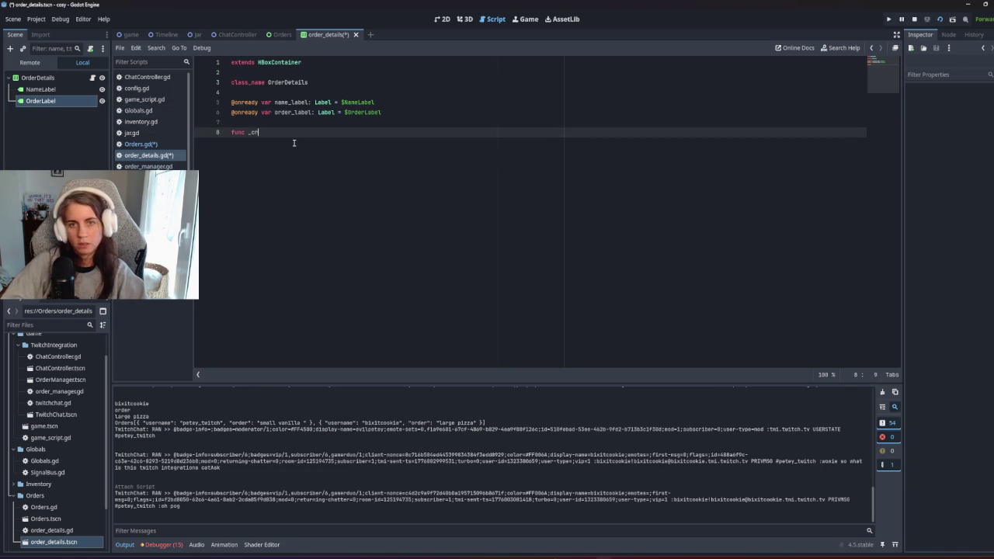
text(ew_Order)
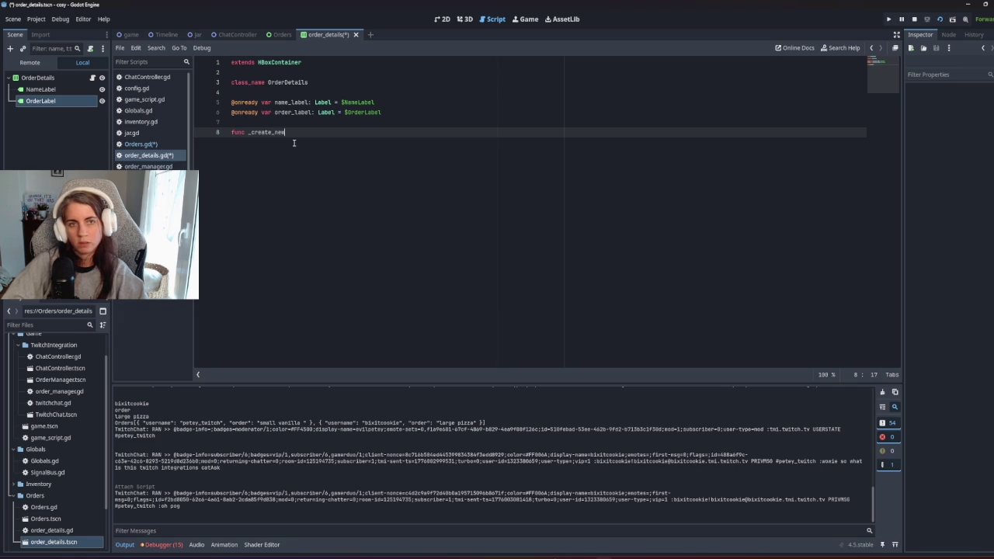
key(BackSpace)
key(BackSpace)
key(BackSpace)
text(details ()
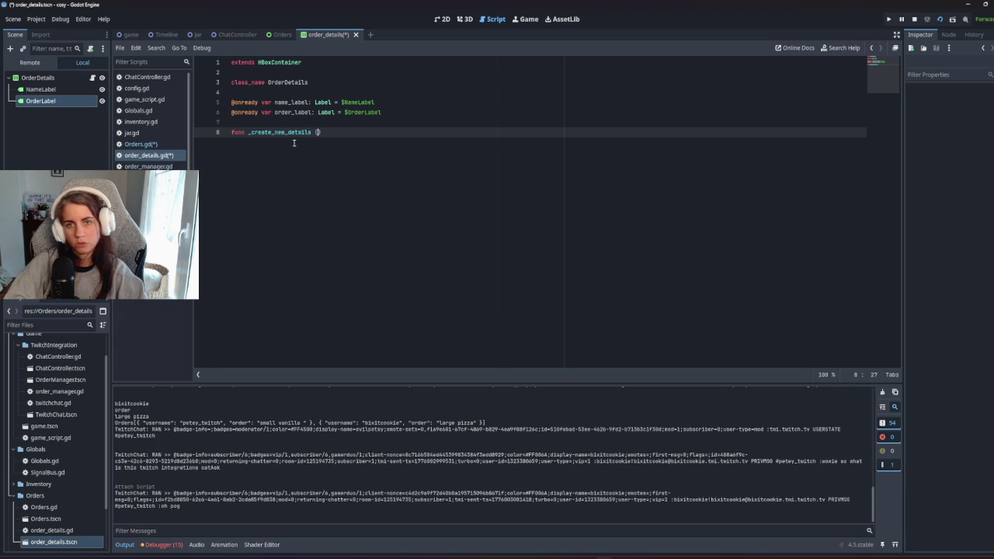
text(username, )
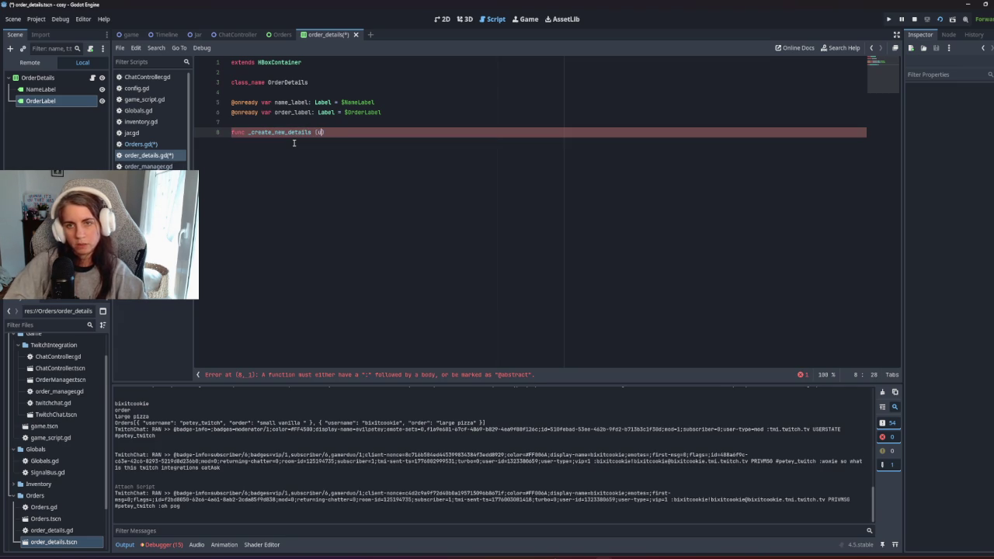
text(contex)
key(BackSpace)
key(BackSpace)
key(BackSpace)
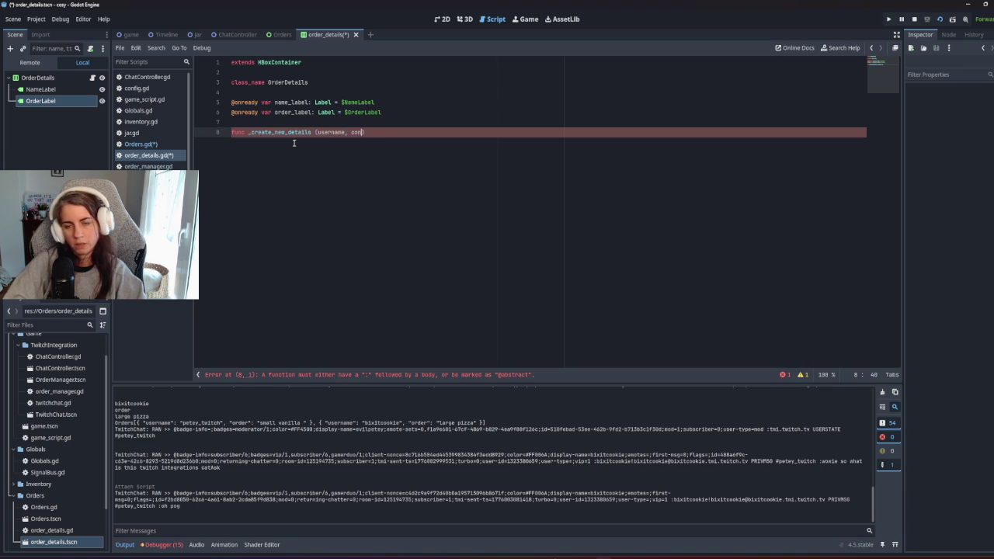
text(order):)
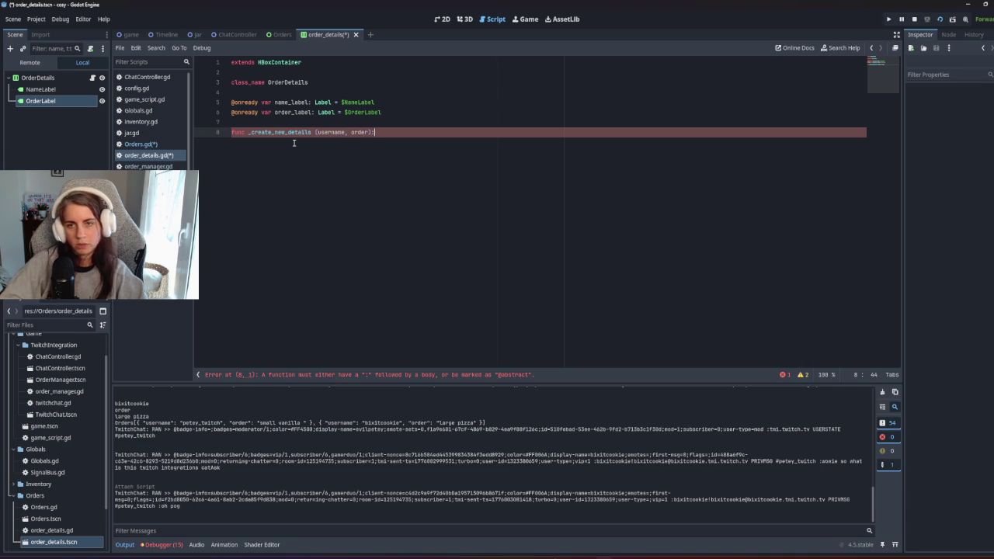
key(Return)
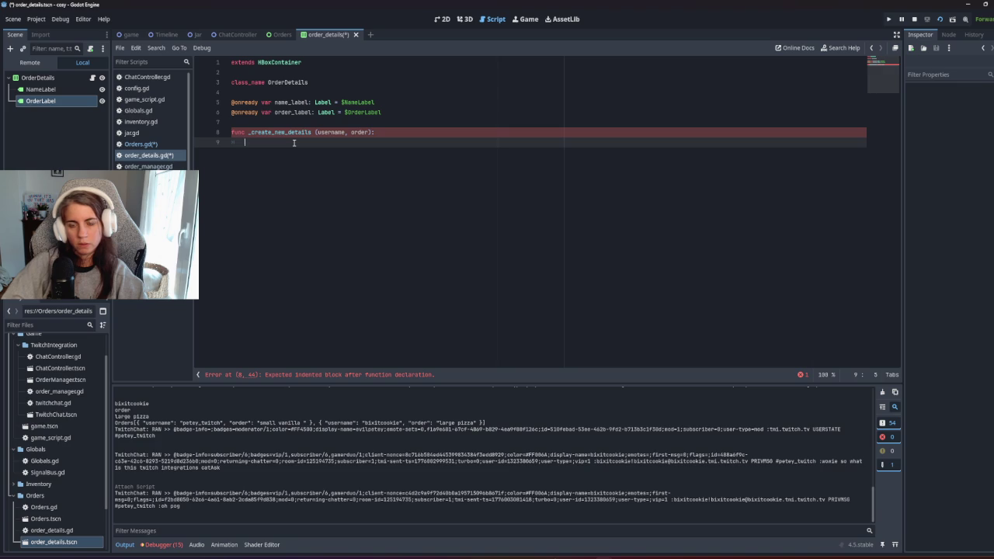
Step: Set name_label.text = username and order_label.text = order in the body, then save
text(na)
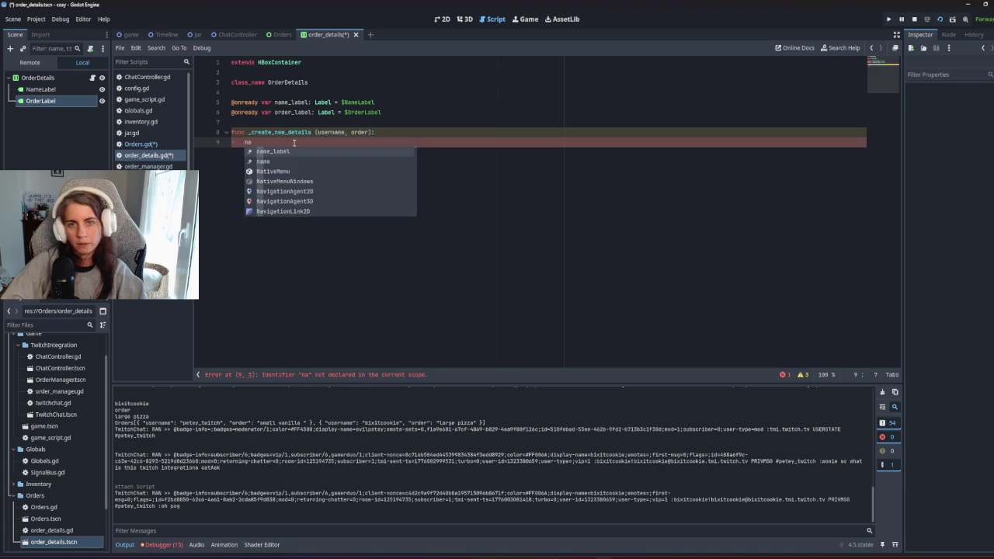
text(me_label.te)
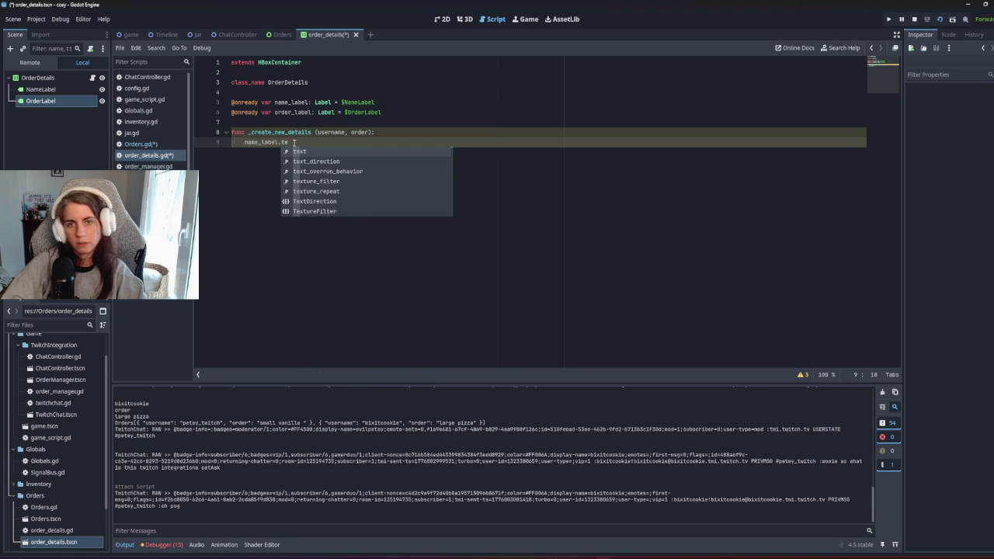
text(xt = username)
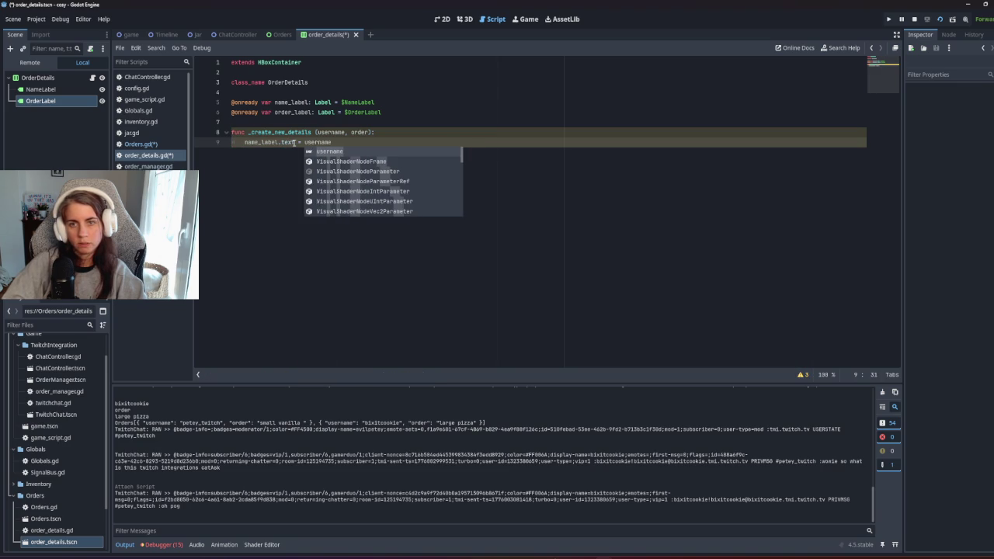
key(Return)
key(Return)
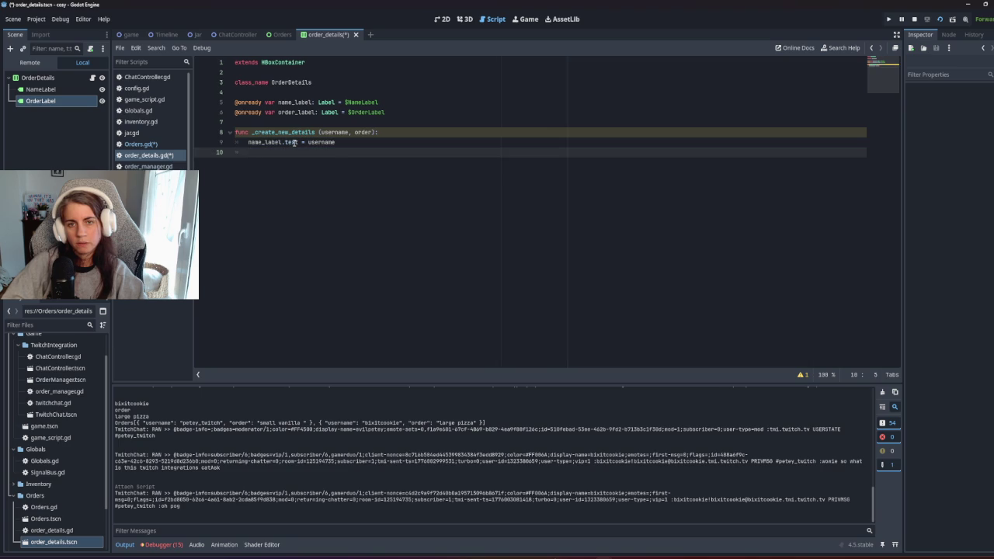
text(na)
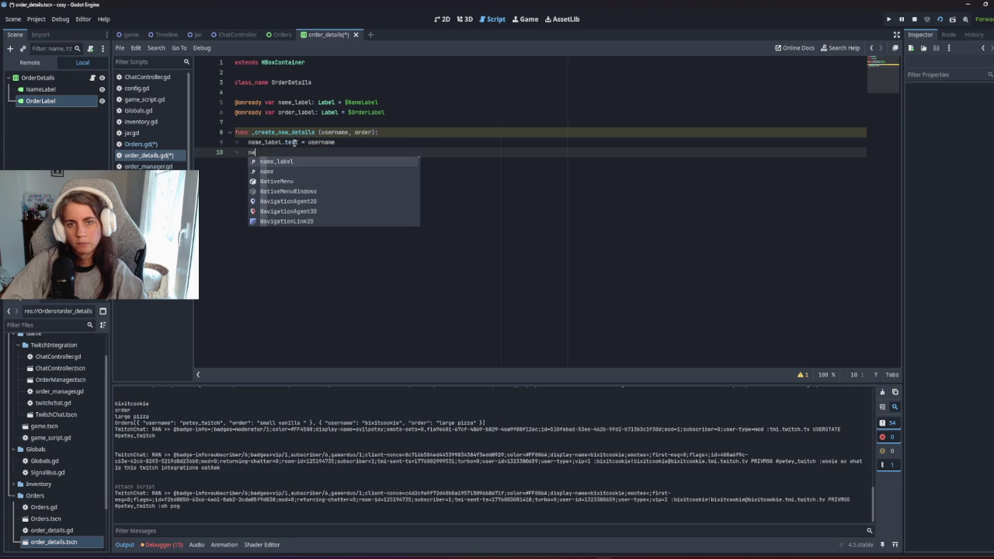
key(BackSpace)
key(BackSpace)
text(ord)
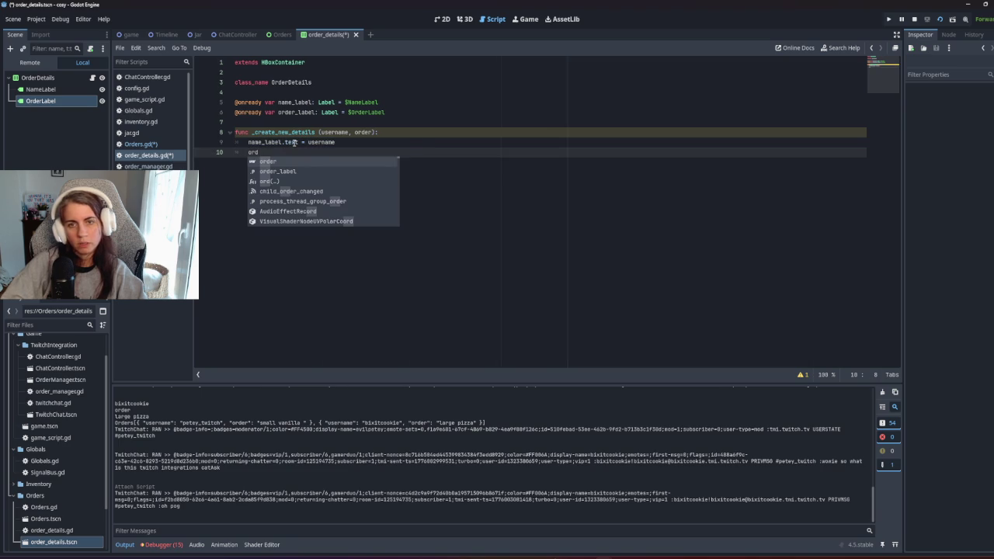
key(Down)
key(Return)
text(.text=)
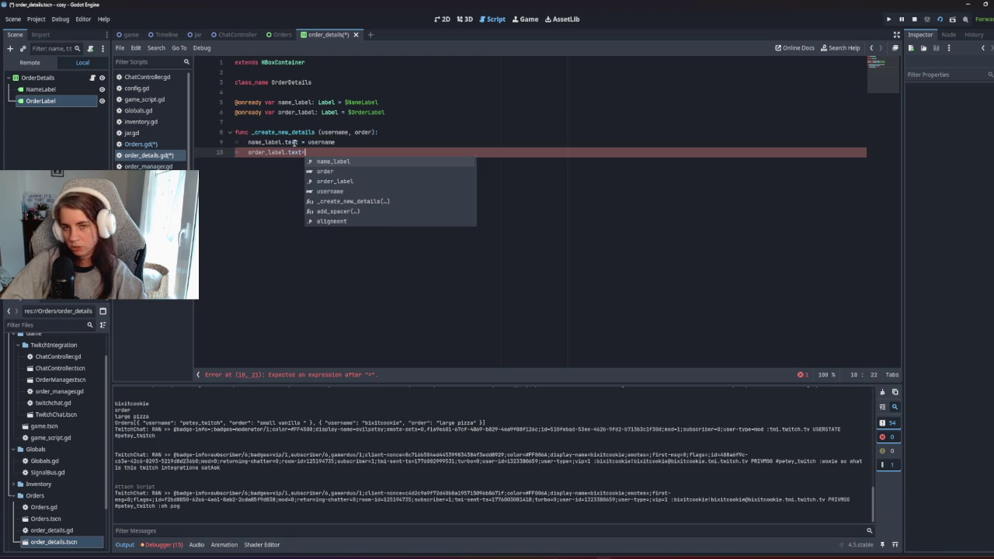
text(order)
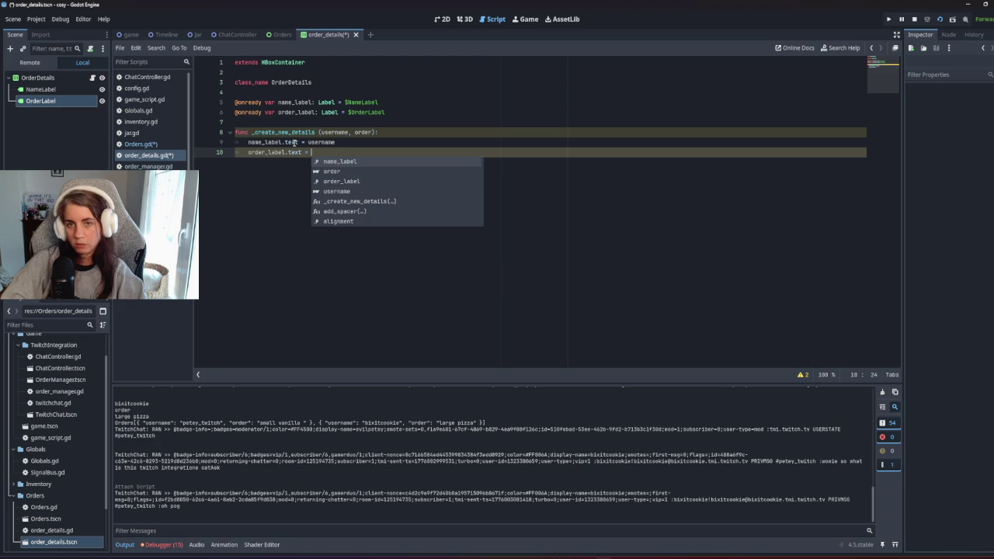
key(ctrl+s)
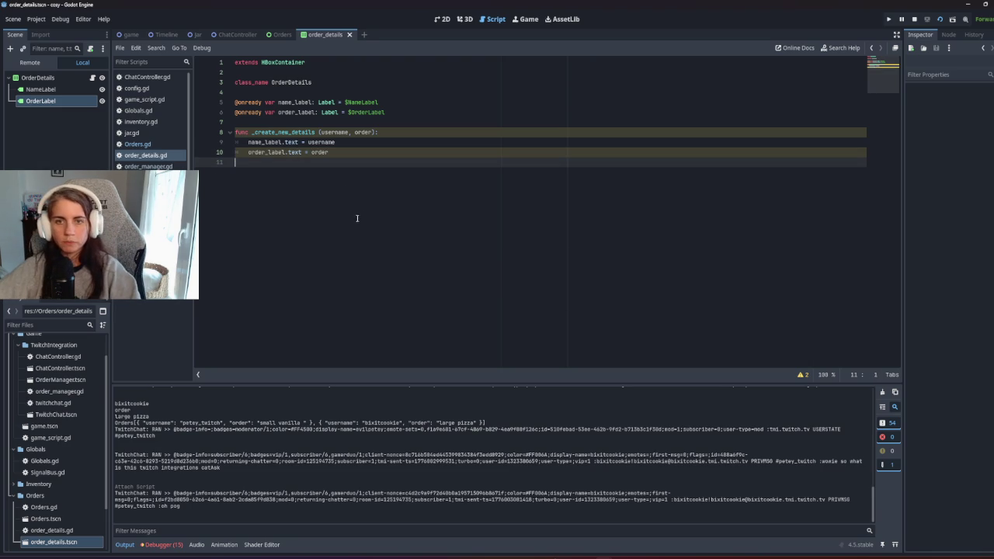
click(277, 132)
Step: Leave the finished order_details script and bring up the Orders scene
click(400, 233)
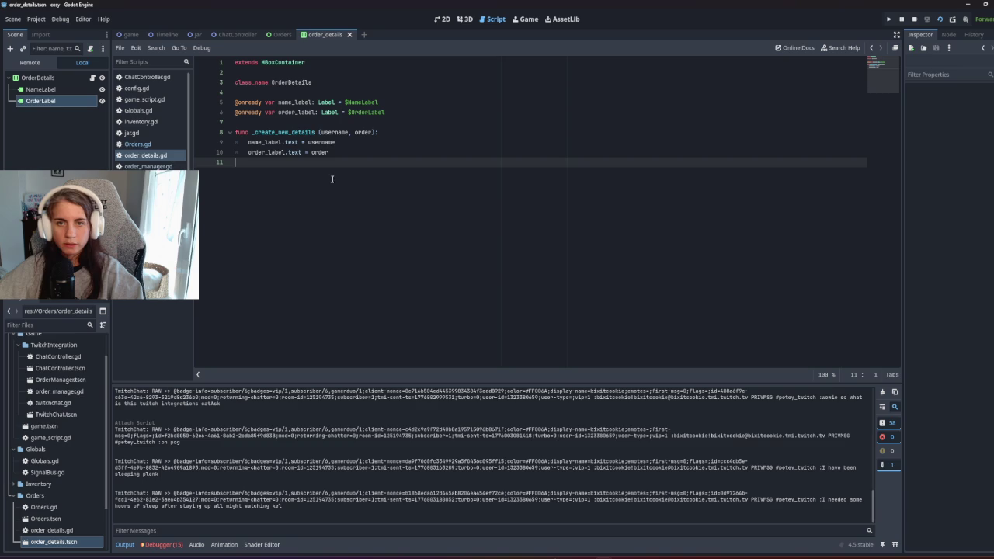
click(282, 34)
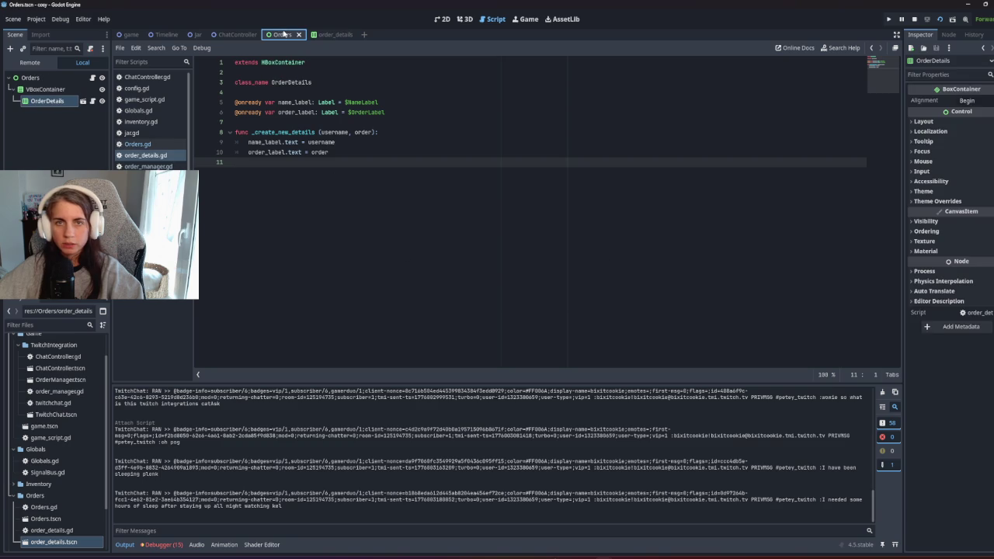
Step: In Orders.gd, declare var orderDetails = load("res://Orders/order_details.tscn") on line 5
click(92, 78)
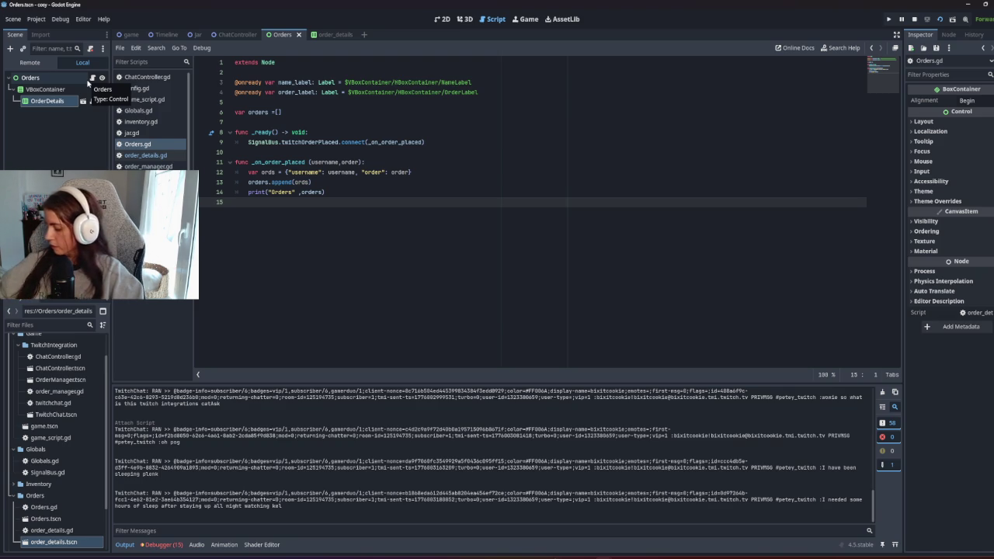
click(349, 191)
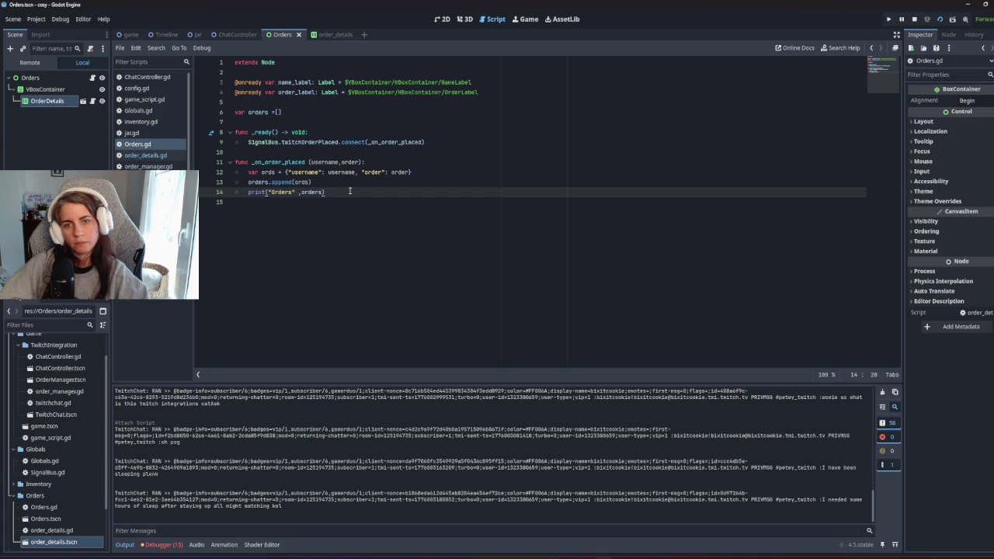
key(Return)
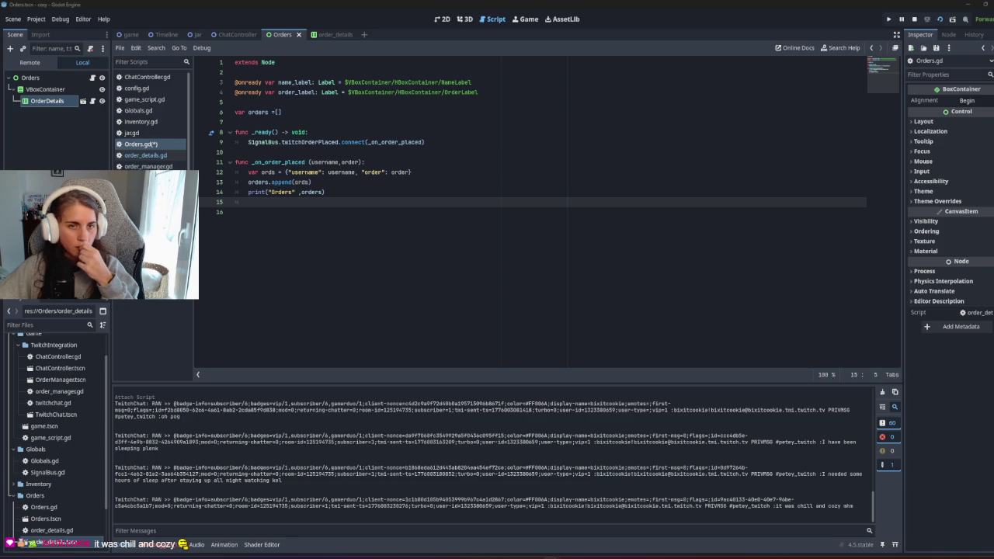
click(331, 104)
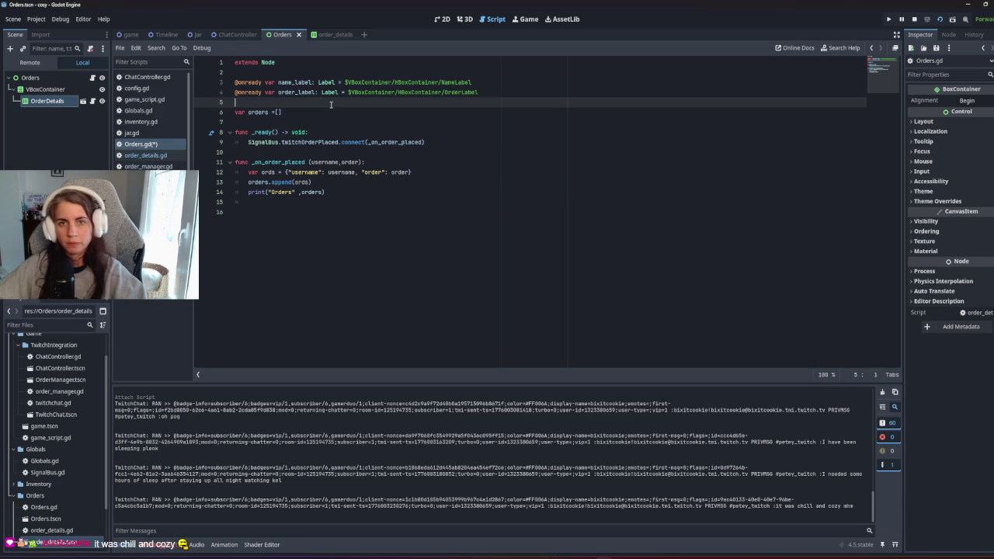
text(var )
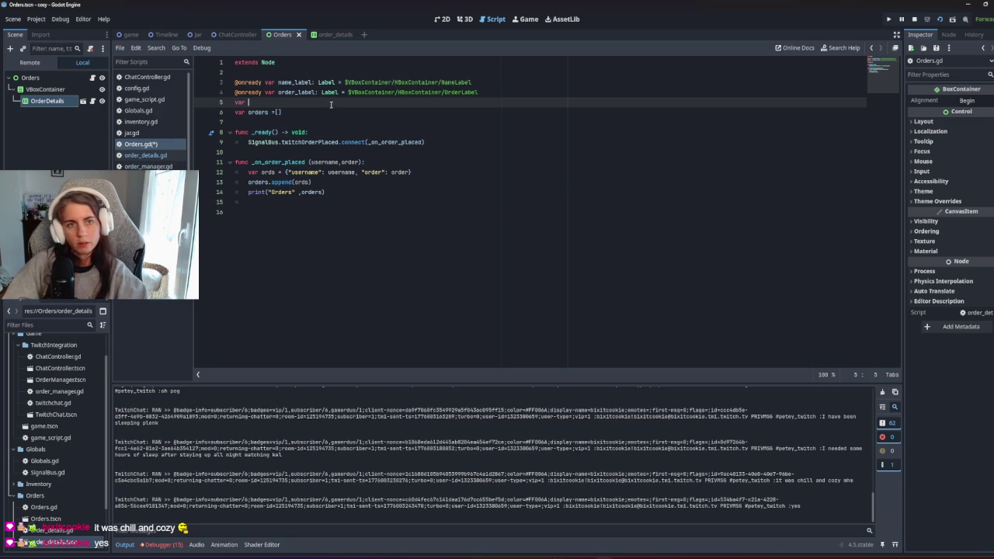
text(orderDetails =)
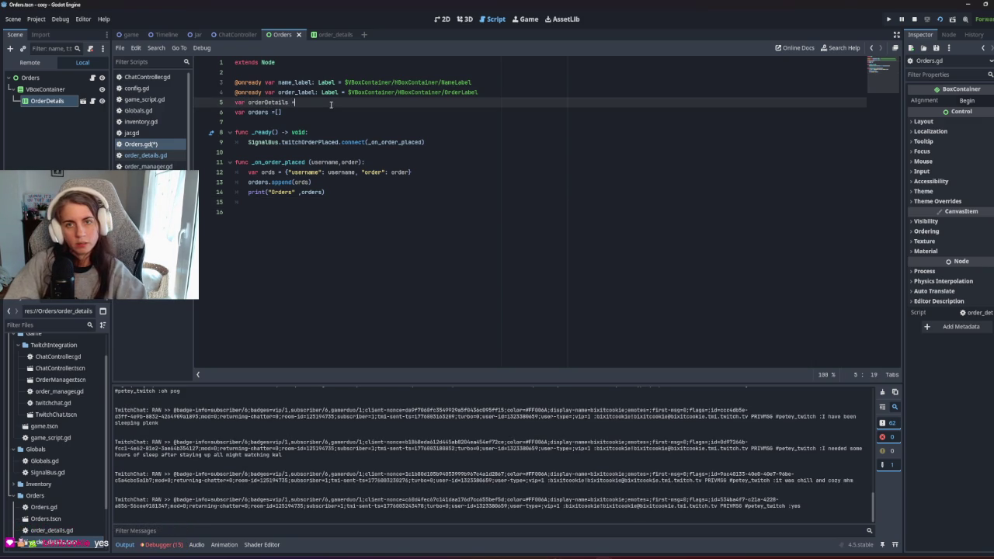
key(BackSpace)
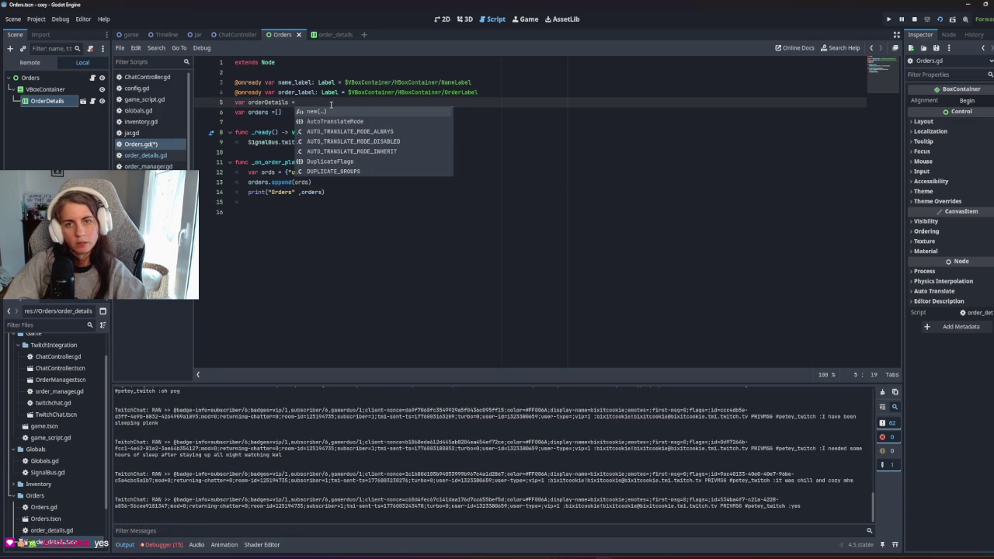
text(load()
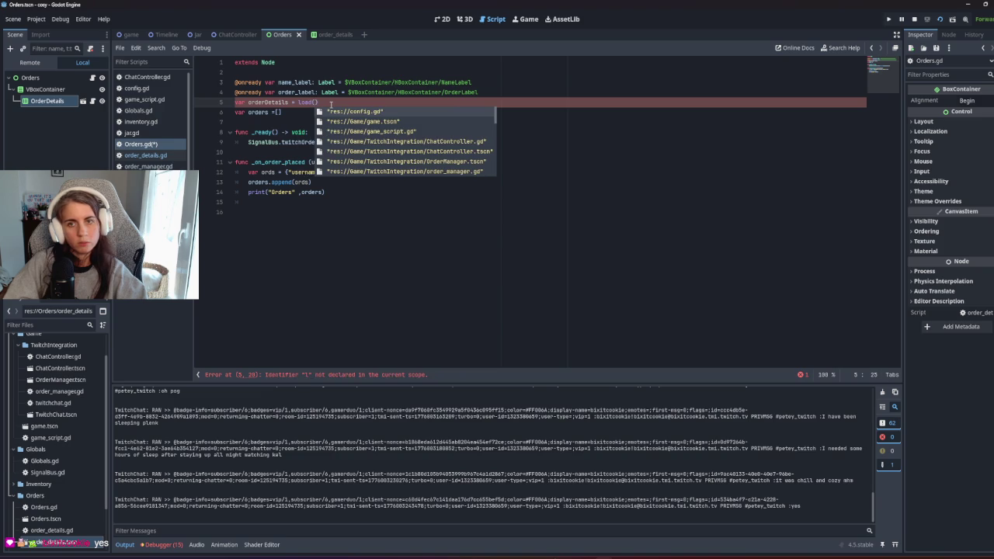
text(order)
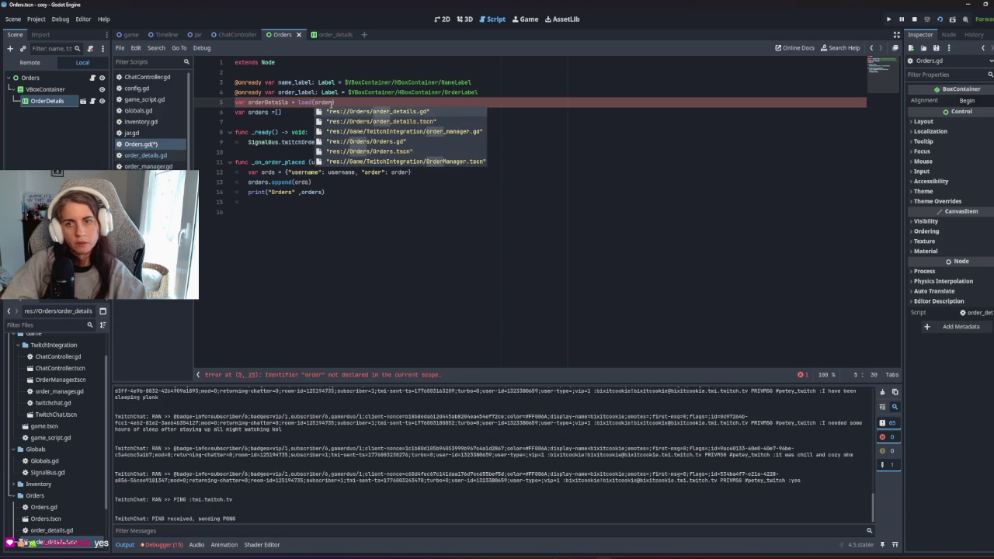
click(339, 121)
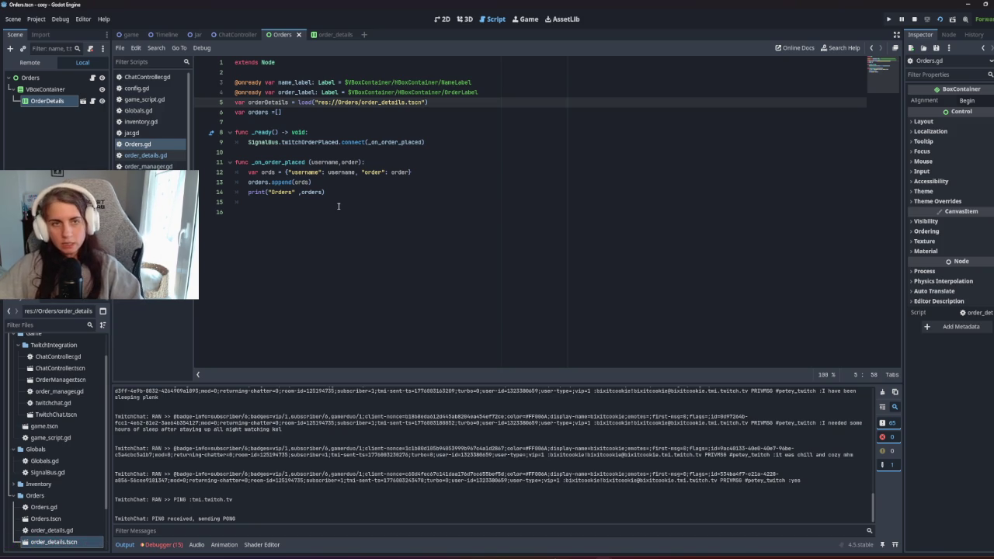
click(340, 194)
key(Return)
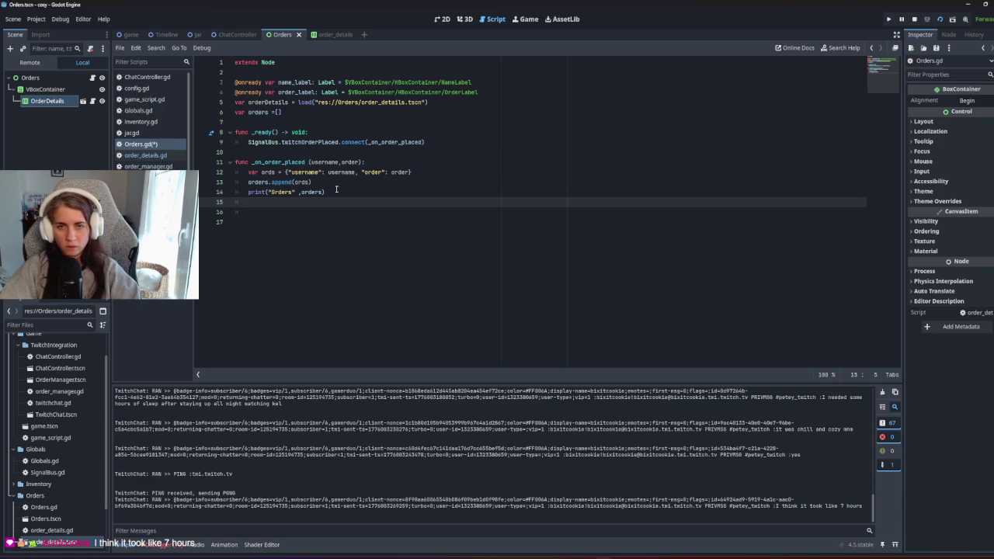
Step: Create var detail = orderDetails.new() inside _on_order_placed
text(ord)
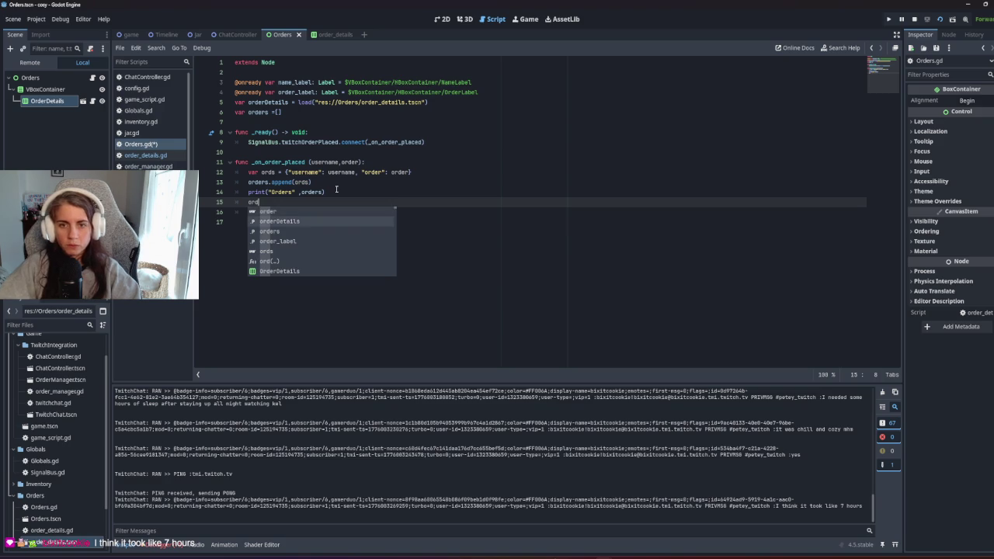
key(Return)
text(.nex)
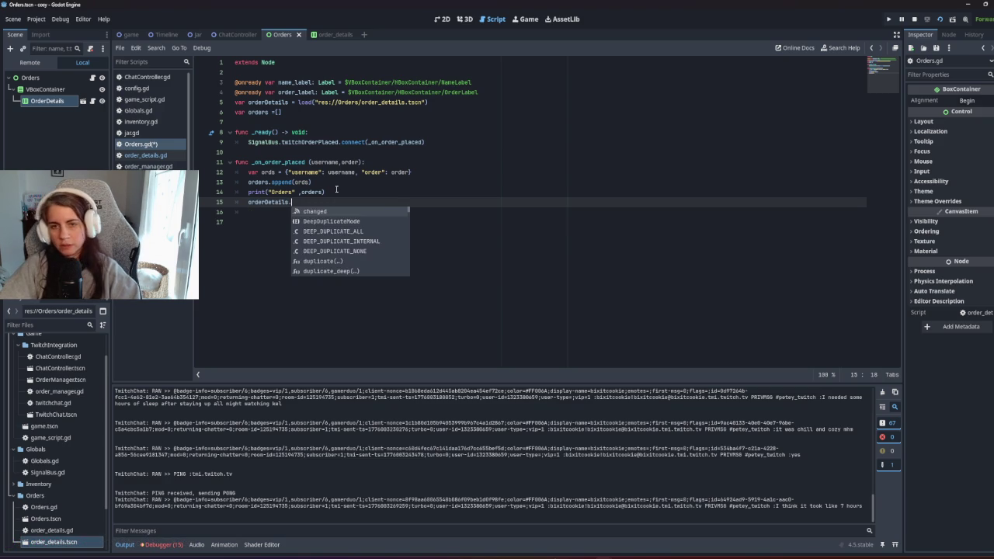
key(BackSpace)
text(w)
key(Return)
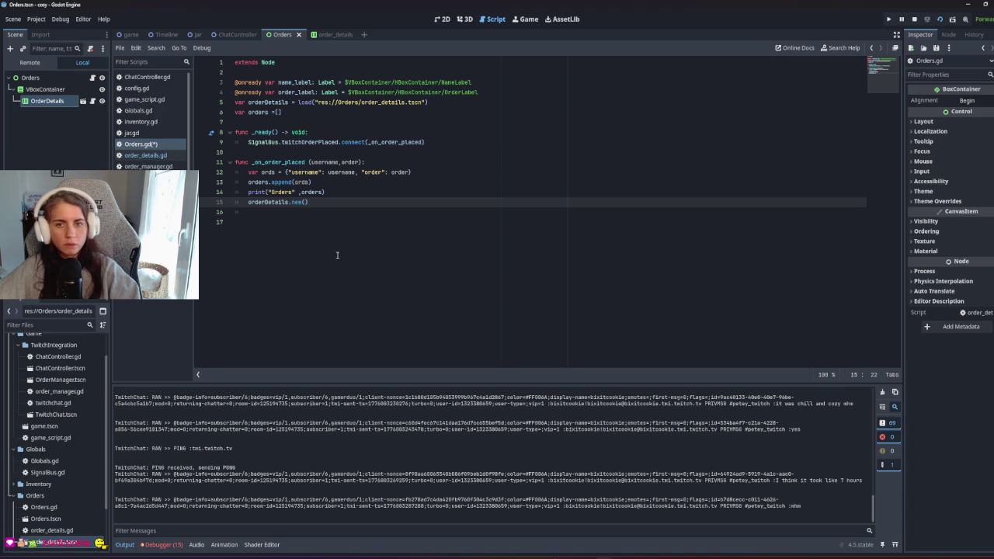
click(245, 201)
text(var detail)
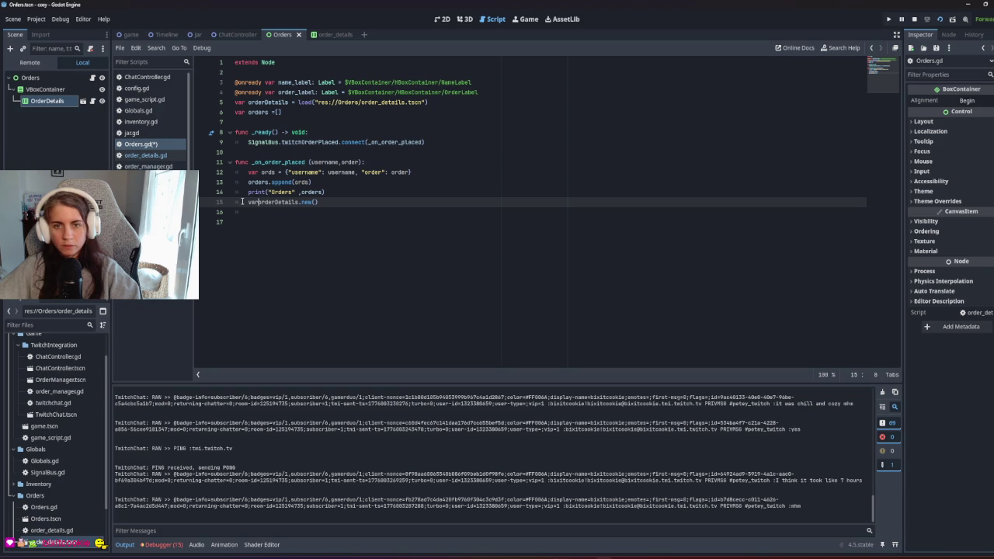
text( =)
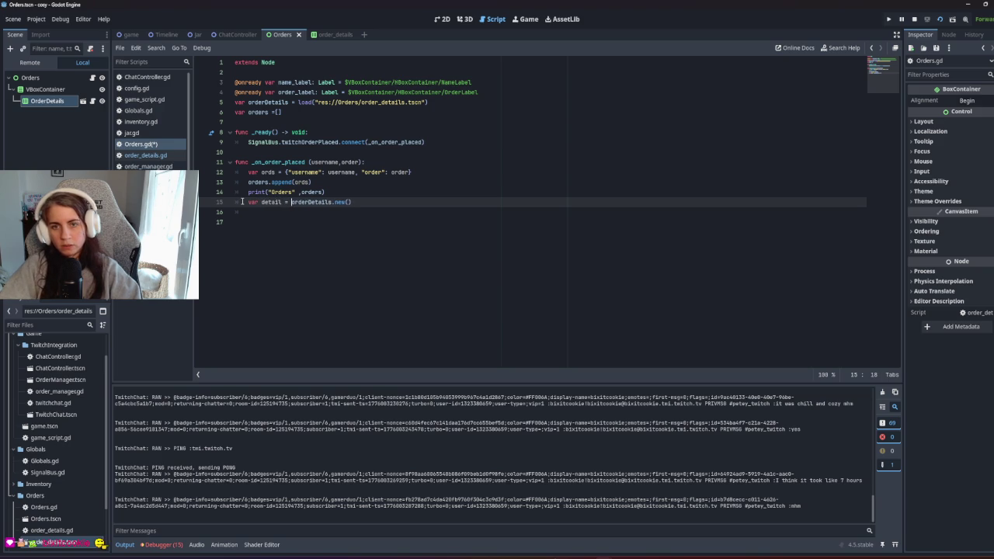
click(389, 202)
key(Return)
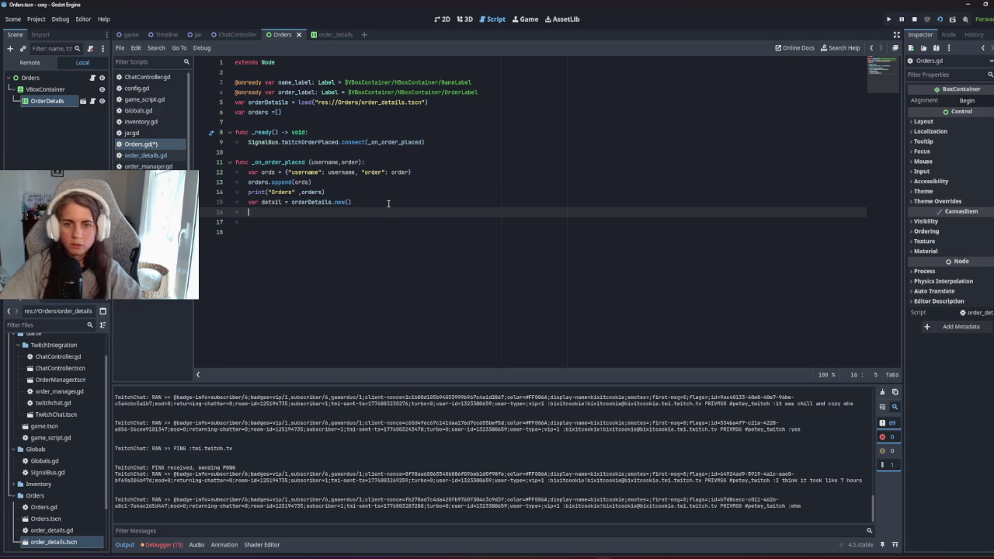
Step: Call detail._create_new_details(username, order), copying the function name from order_details.gd, and save
text(detail.)
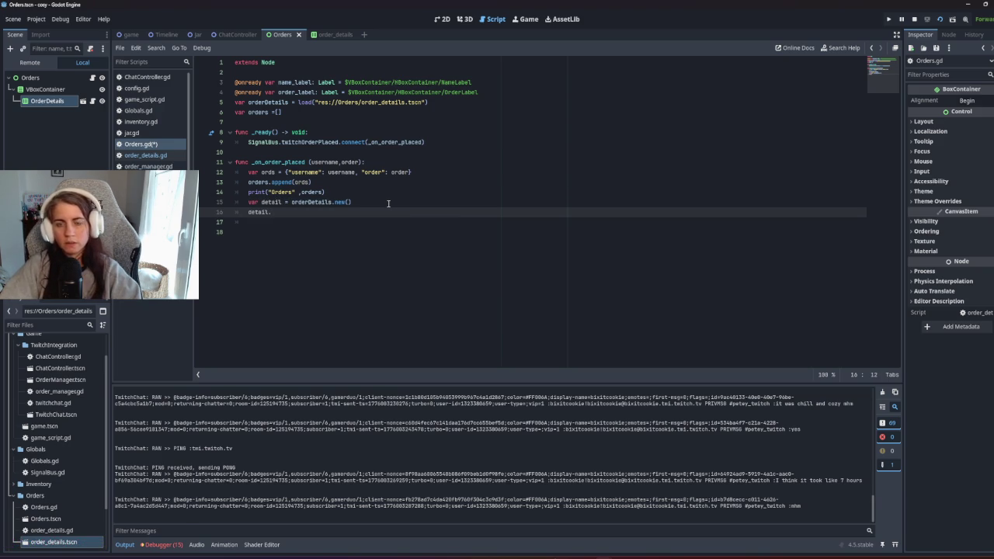
click(324, 34)
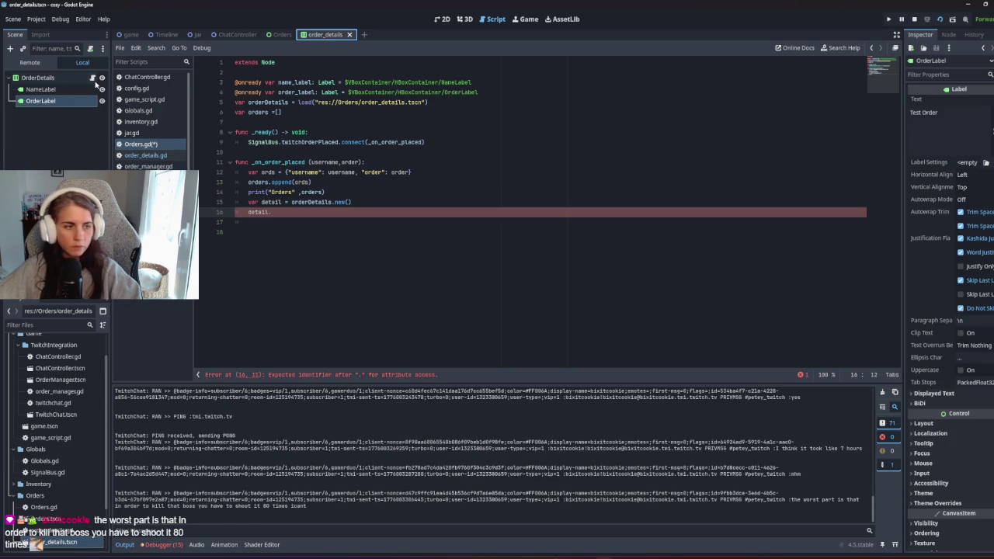
click(145, 154)
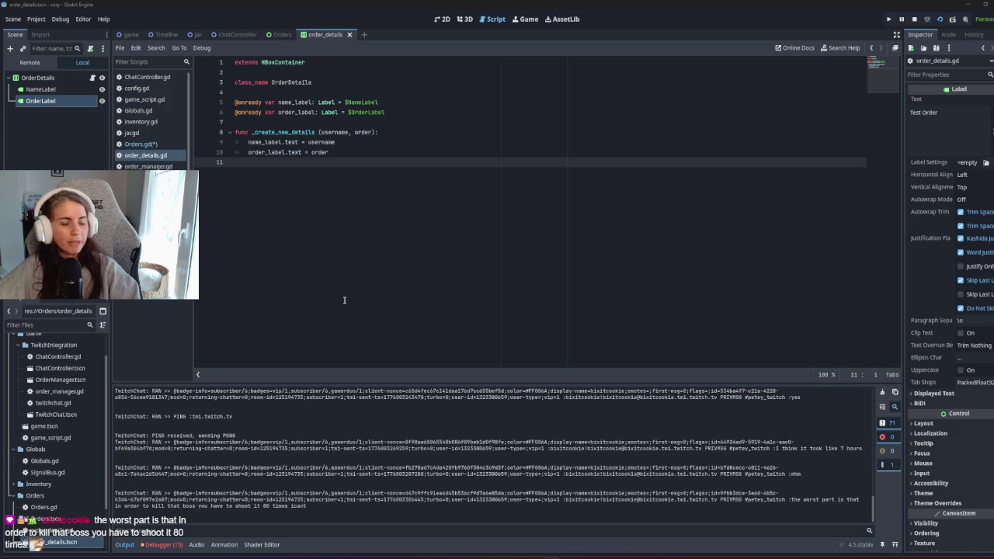
click(274, 128)
double_click(273, 132)
key(ctrl+c)
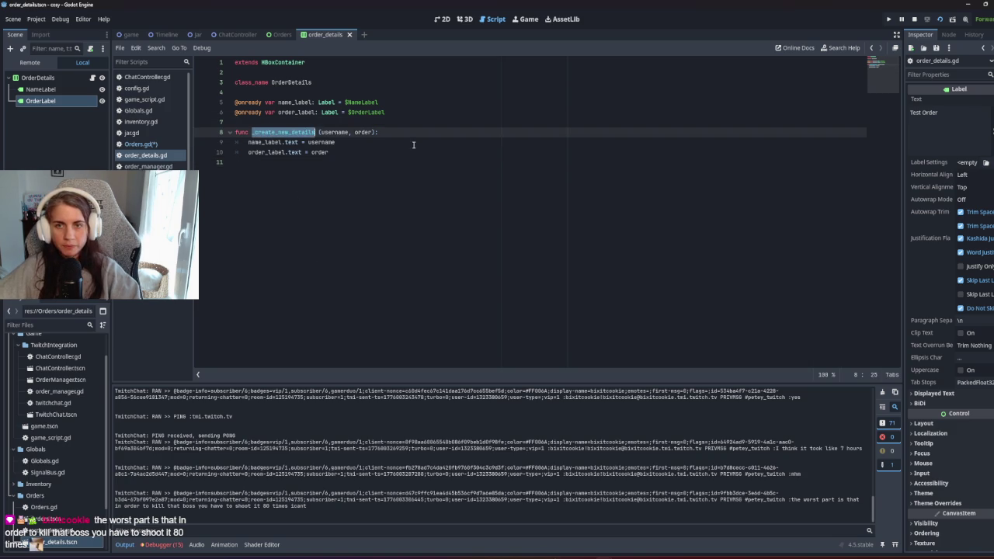
click(329, 178)
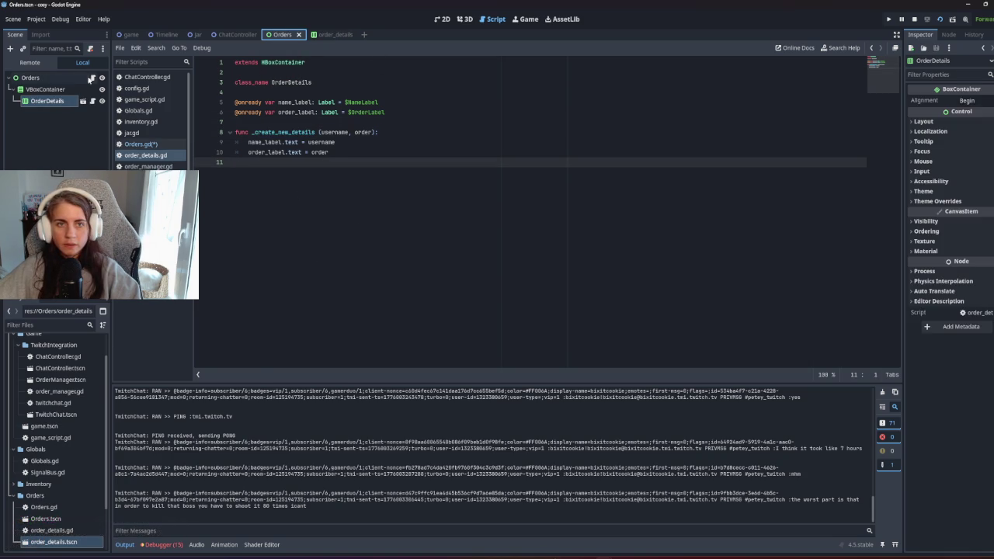
click(279, 38)
key(ctrl+v)
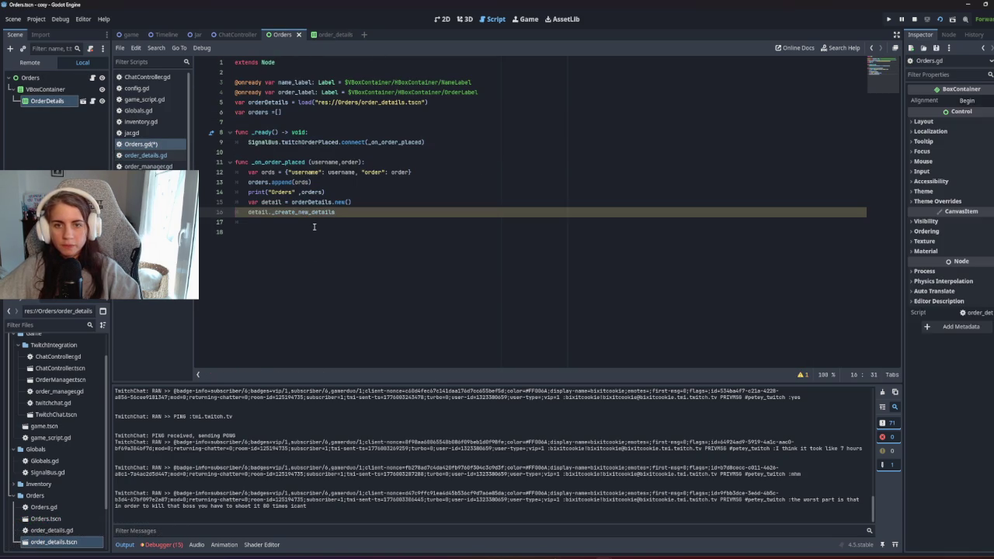
text(()
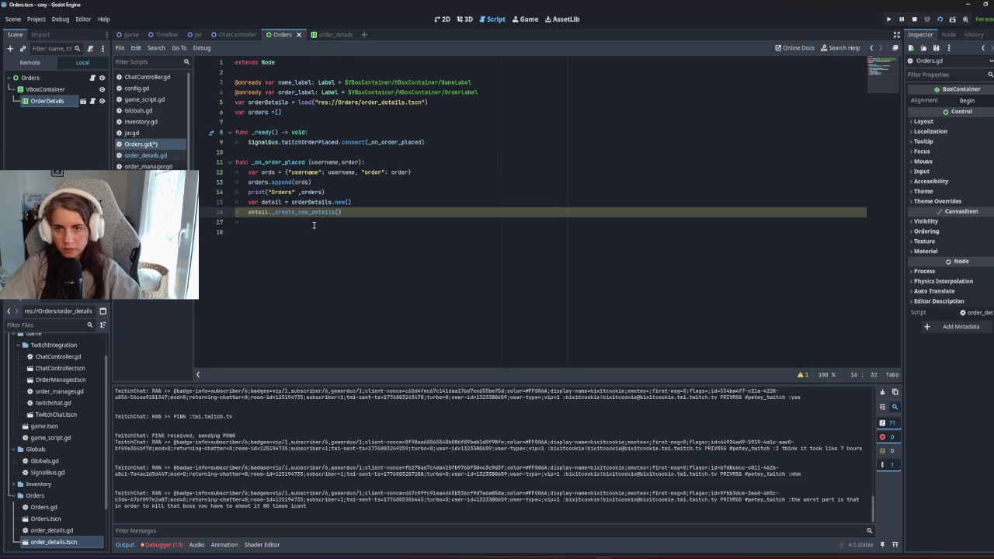
text(username)
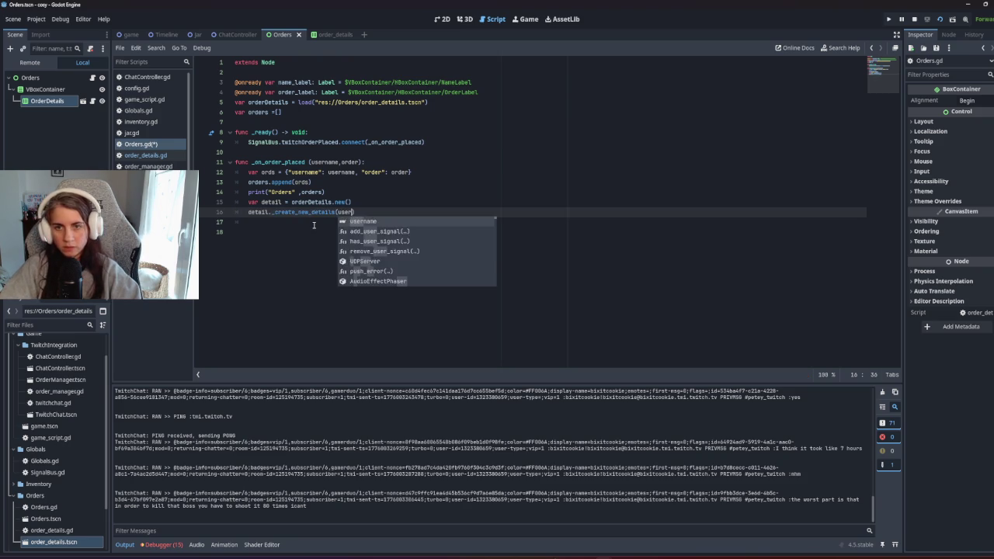
text(,ord)
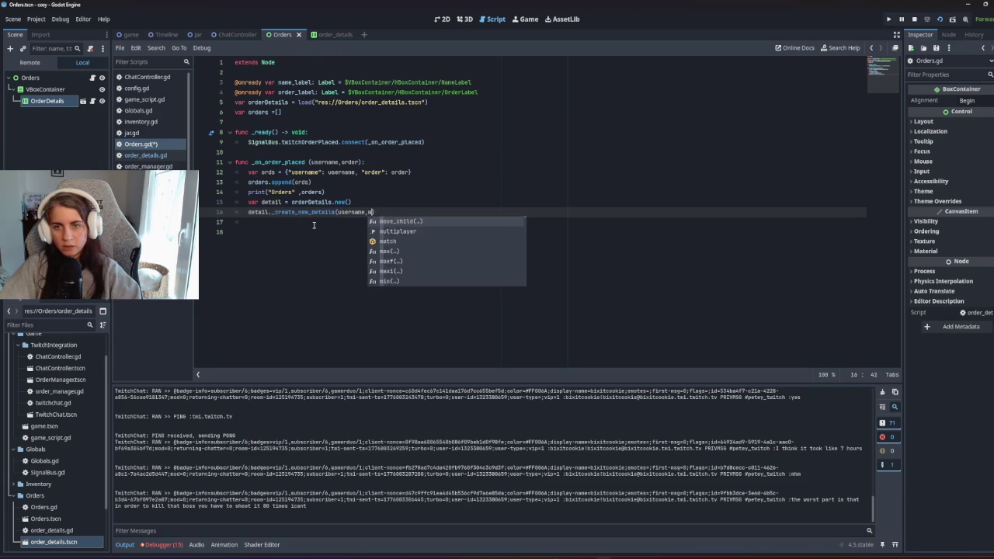
key(Return)
key(ctrl+s)
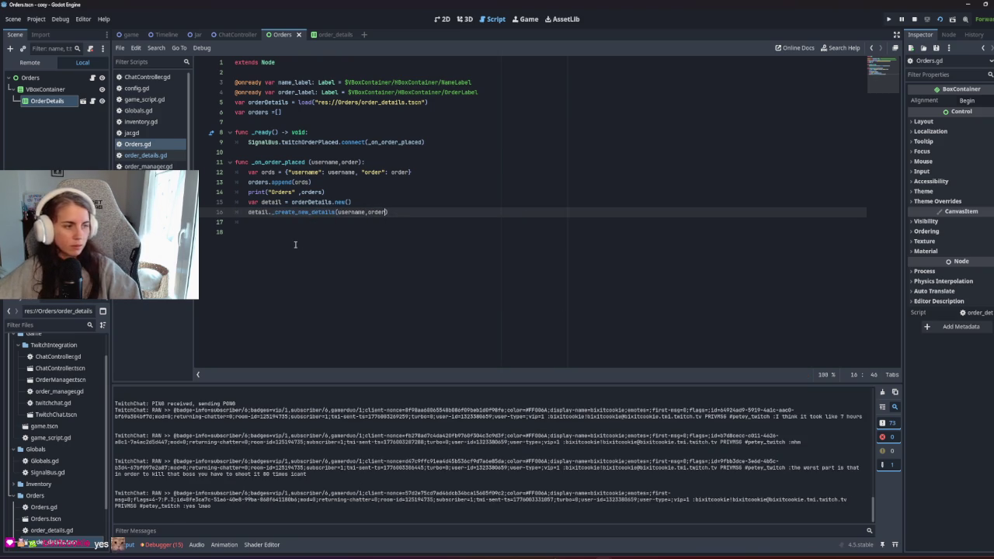
click(295, 245)
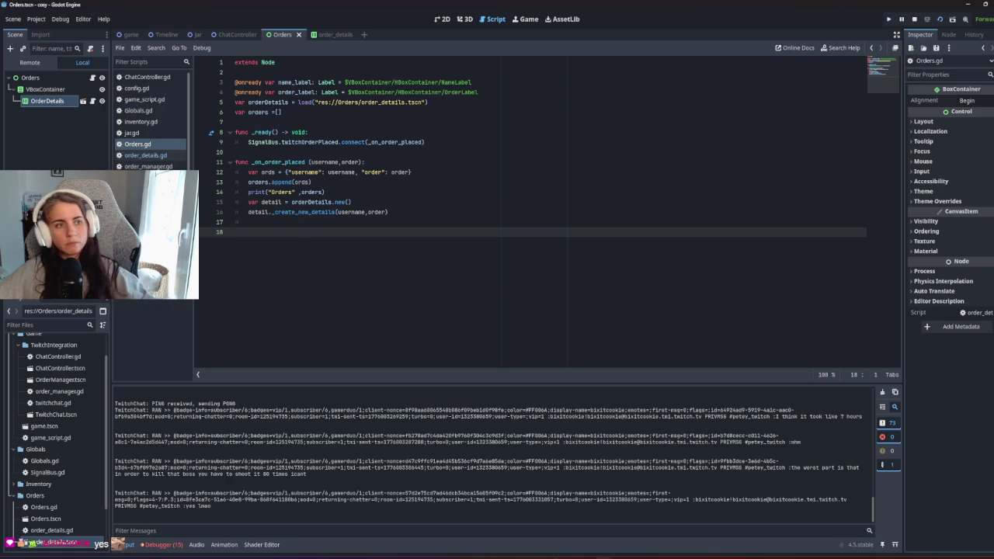
key(Up)
Step: Add add_child(detail) to the handler, save, and test-run the game
text(add)
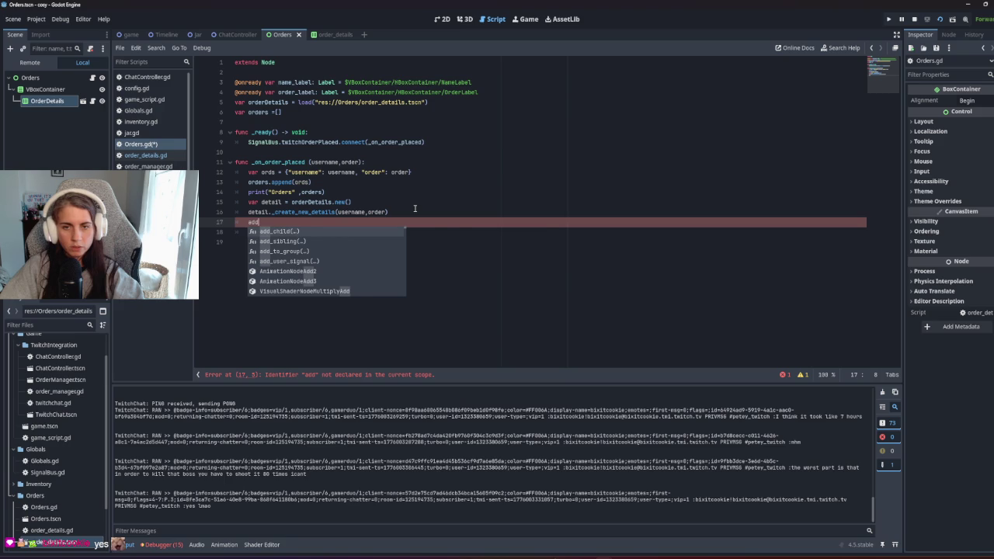
key(Return)
text(de)
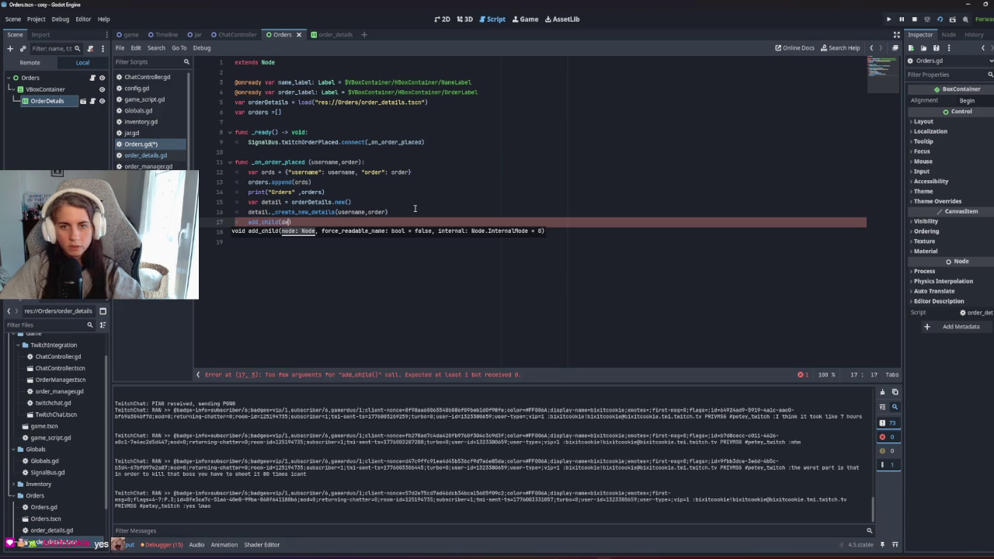
key(Return)
key(ctrl+s)
key(F5)
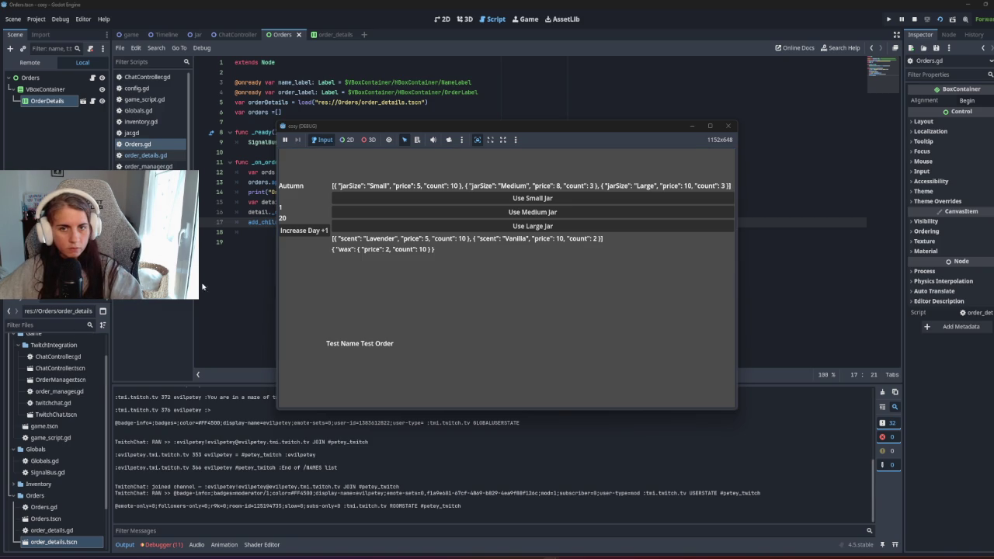
key(F8)
key(Home)
mouse_move(45, 90)
mouse_down()
mouse_move(237, 87)
mouse_move(243, 130)
mouse_up()
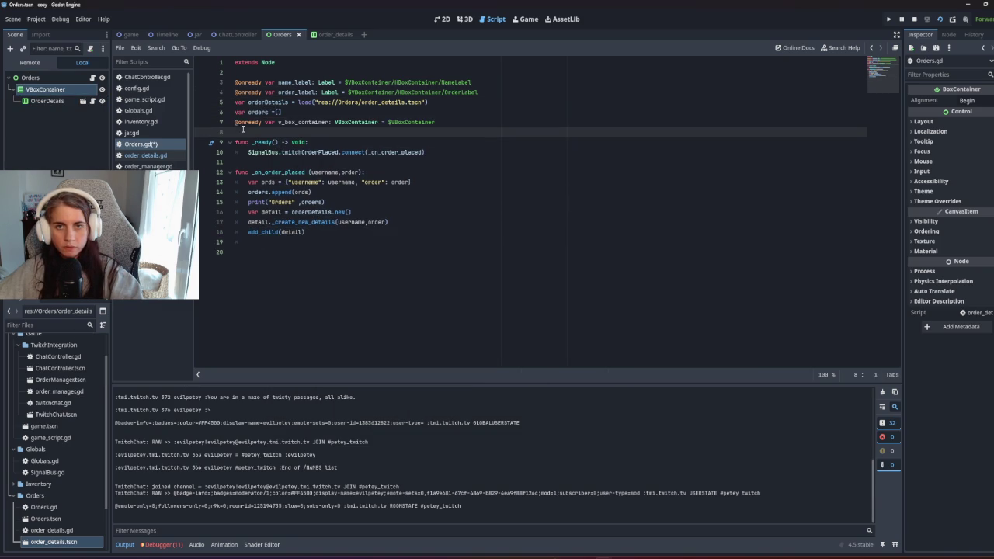
double_click(316, 122)
key(ctrl+c)
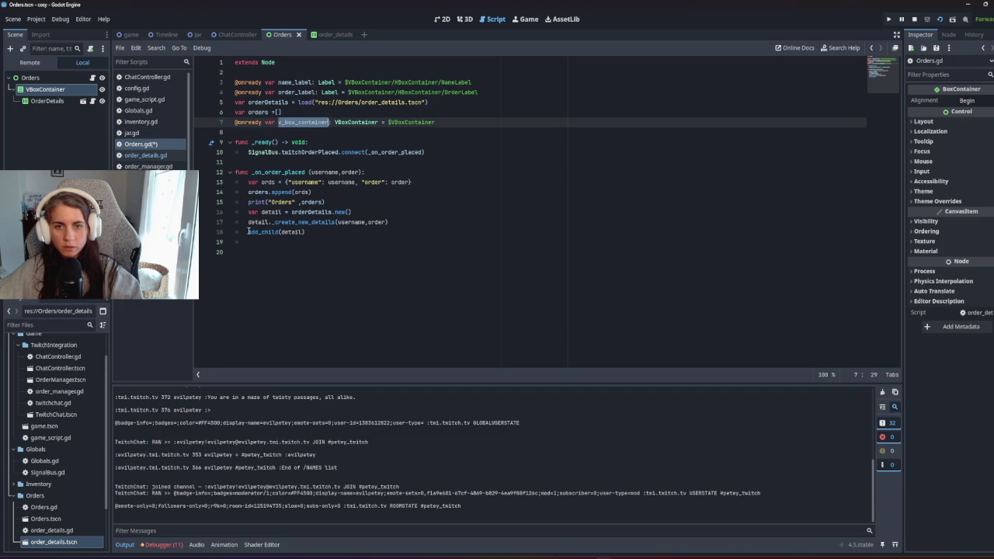
click(249, 232)
key(ctrl+v)
text(.)
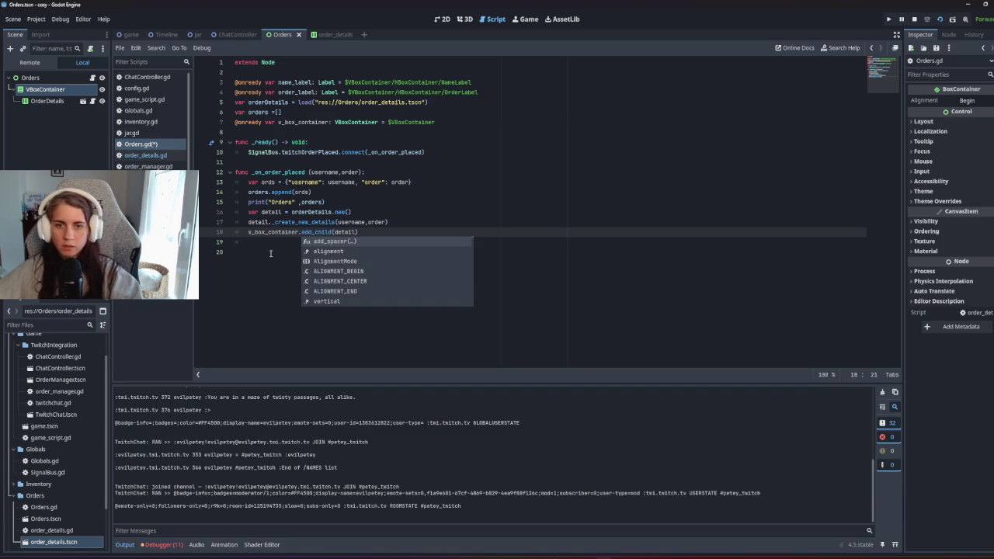
click(293, 269)
key(F5)
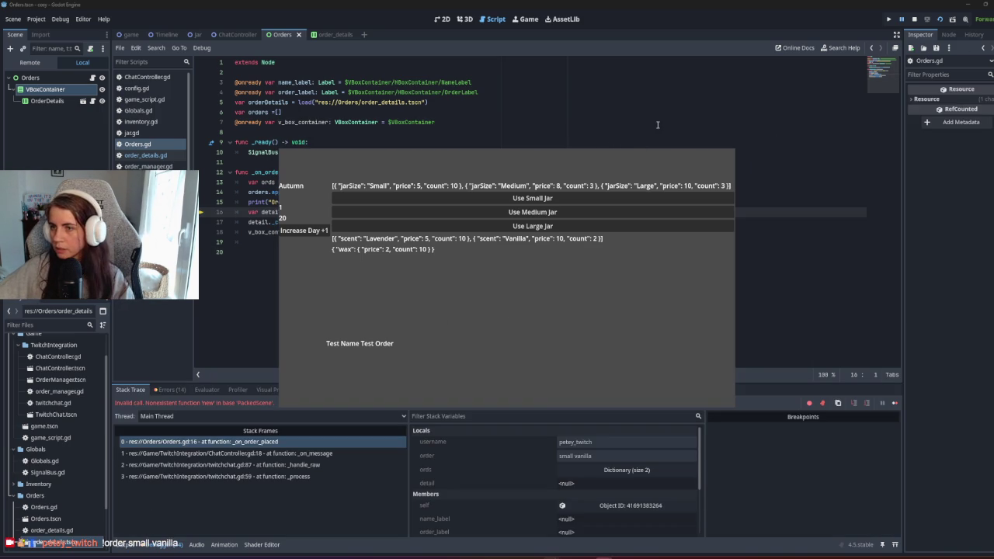
Step: Replace new() with instantiate() on line 16 and run the game again
click(776, 62)
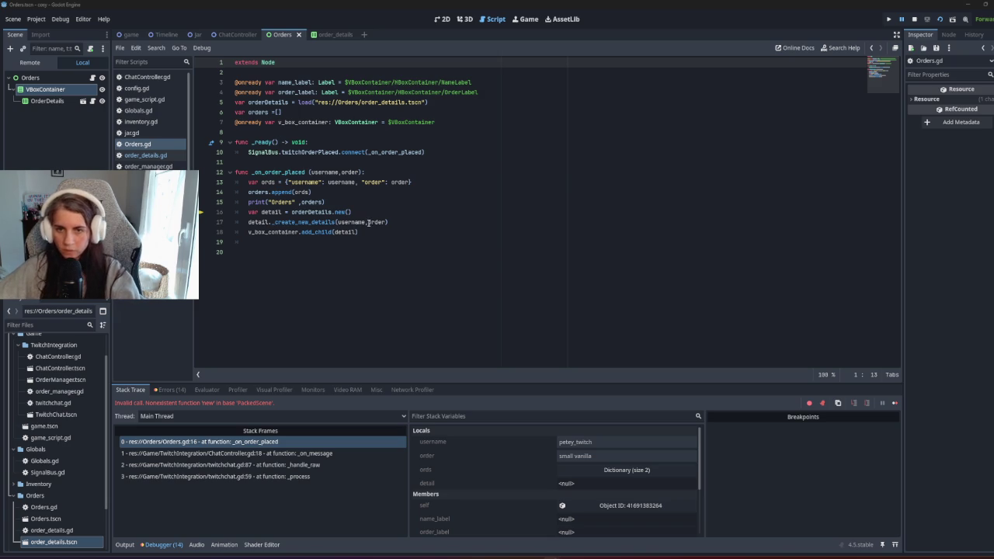
drag(352, 211, 335, 212)
text(instantiate())
key(F5)
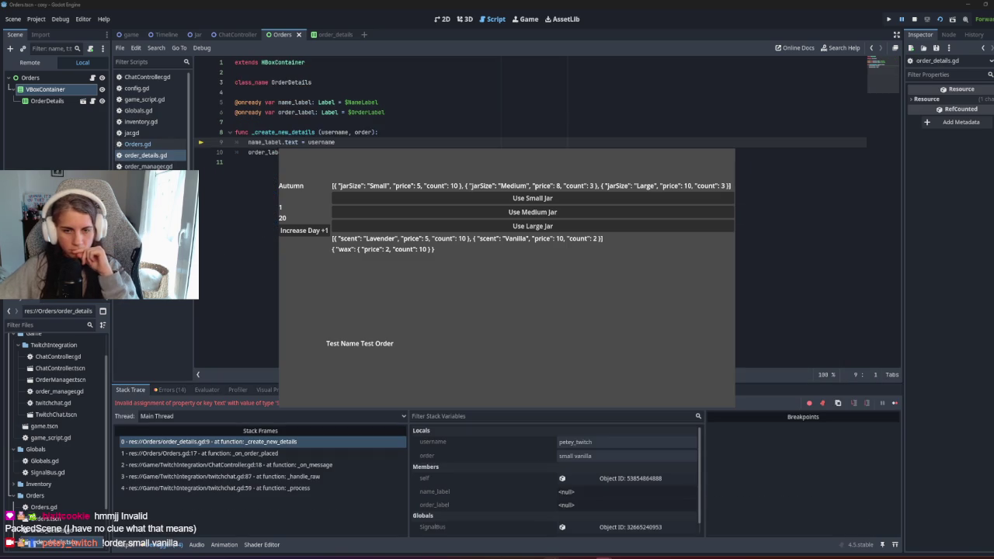
Step: Inspect the debugger's stack variables: username, order 'small vanilla', and the null name_label
drag(379, 132, 313, 82)
drag(695, 70, 694, 62)
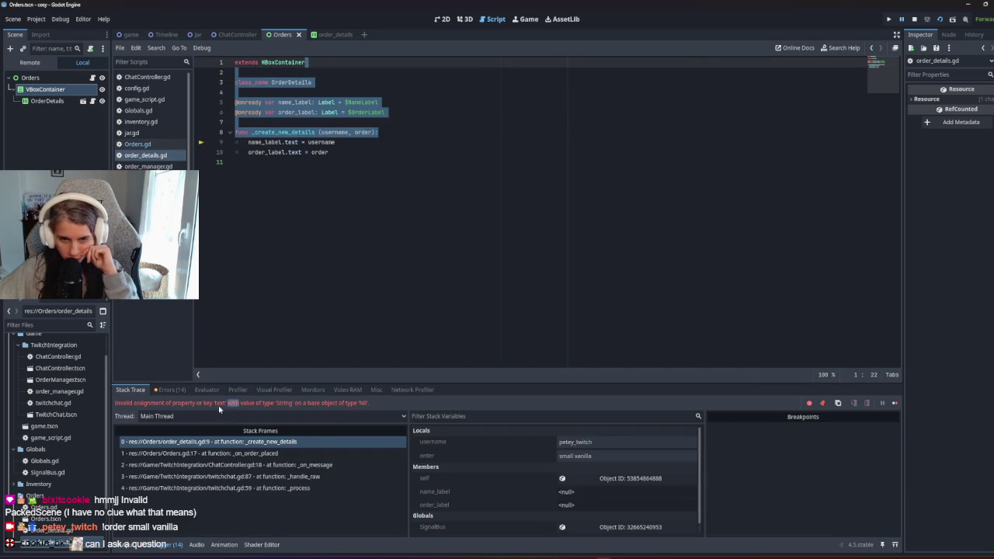
click(246, 416)
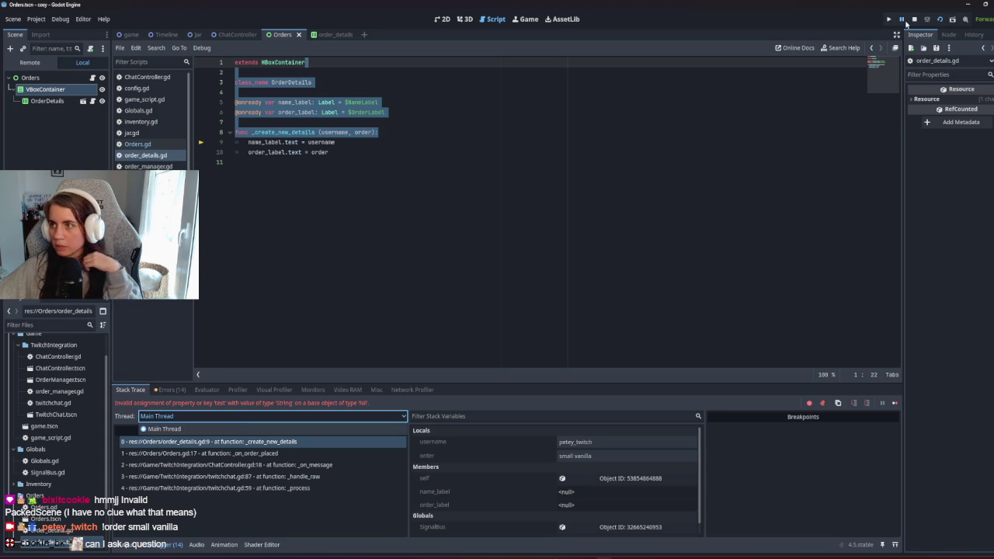
click(906, 23)
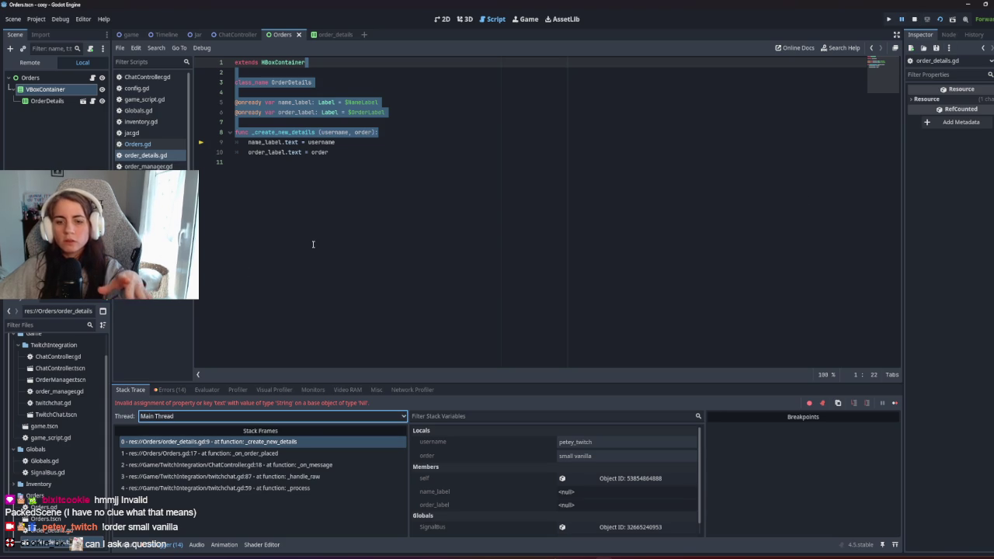
click(585, 443)
click(579, 457)
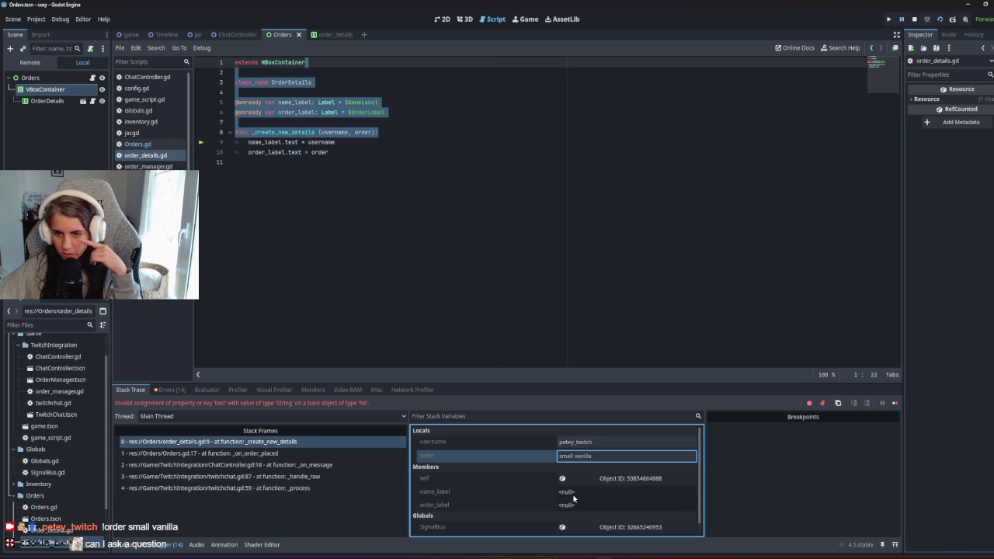
click(573, 495)
drag(256, 406, 169, 403)
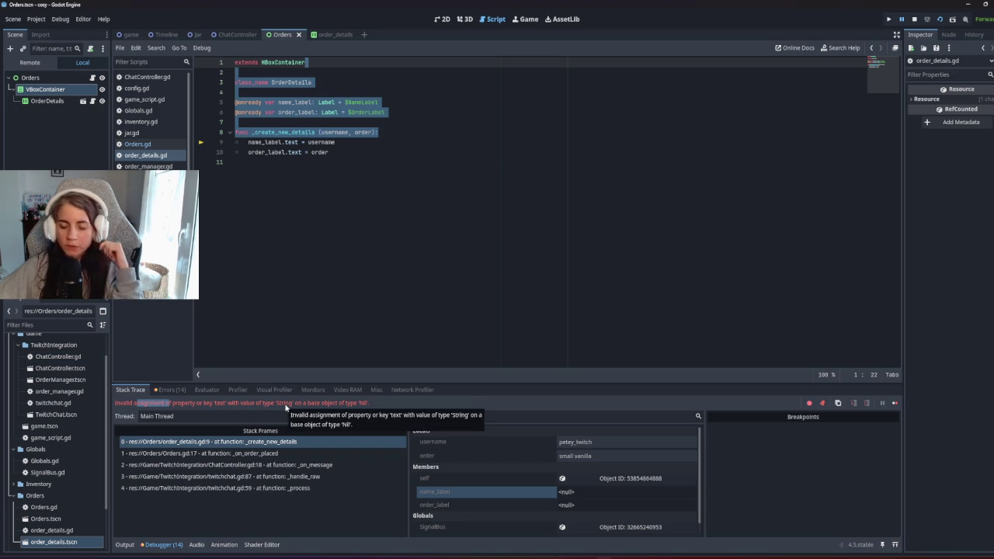
click(309, 314)
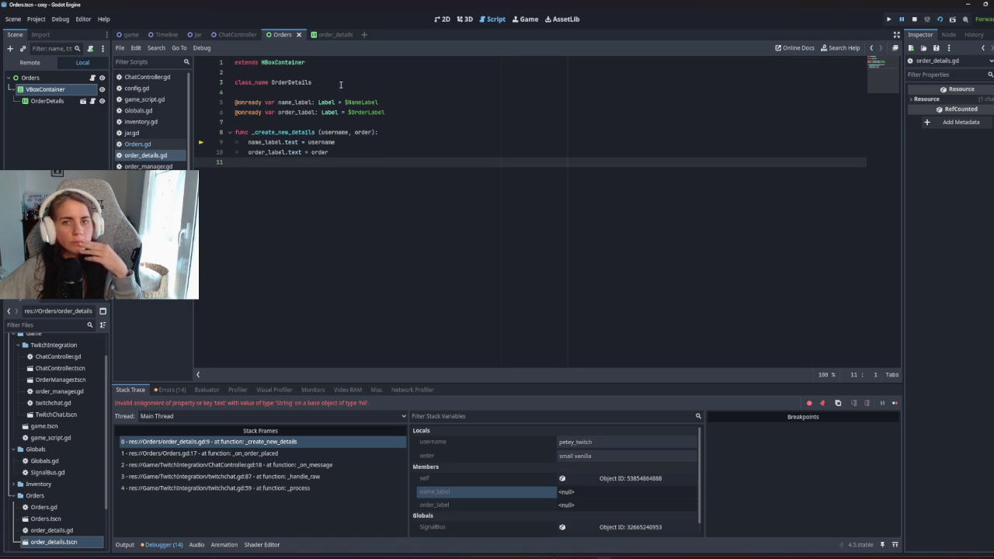
Step: Open the order_details scene, review the debugger's Errors list, and run the game again
click(328, 36)
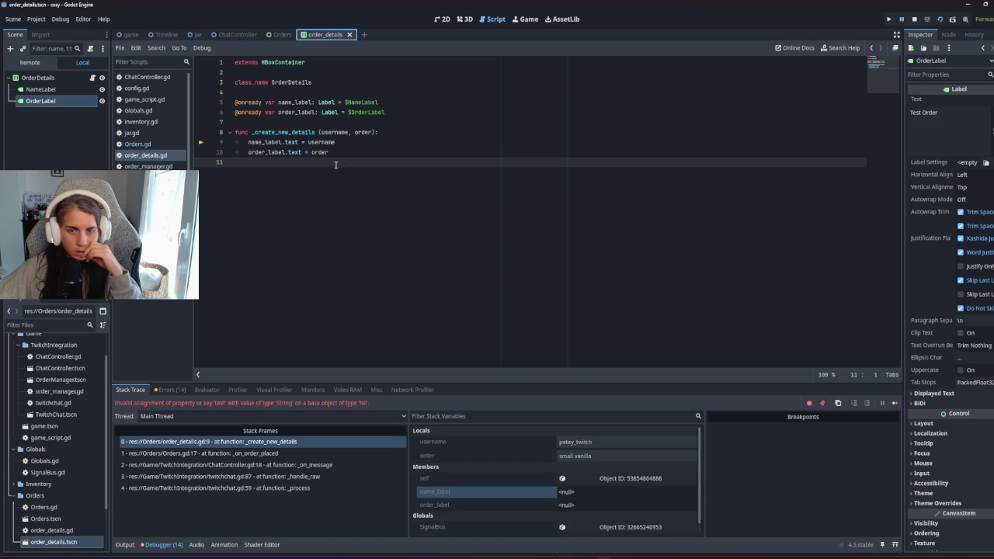
click(557, 495)
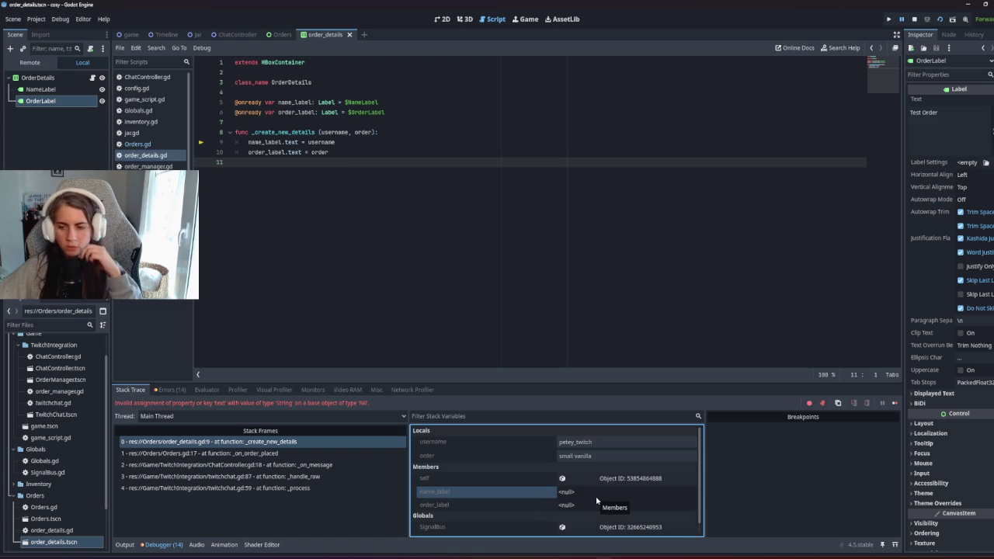
scroll(597, 501, down, 1)
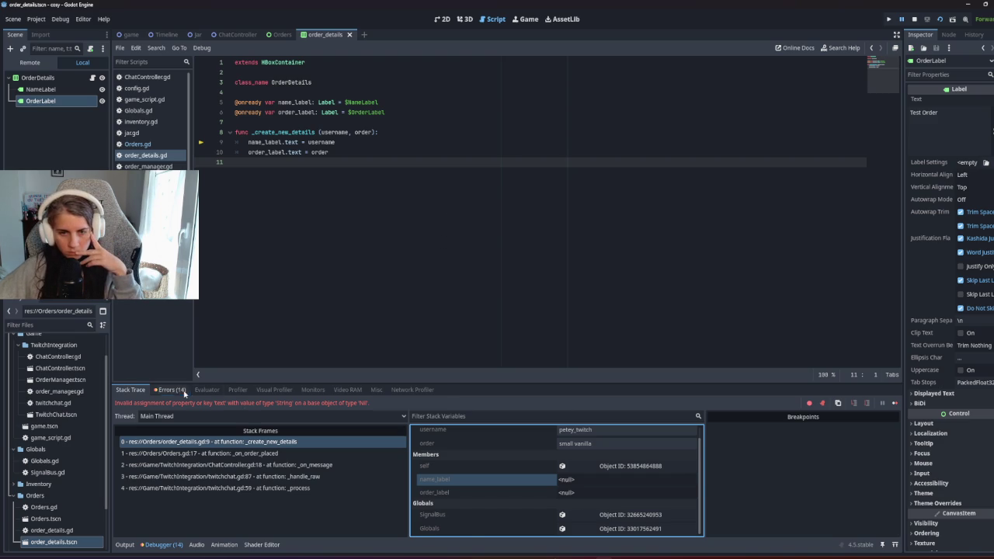
click(171, 390)
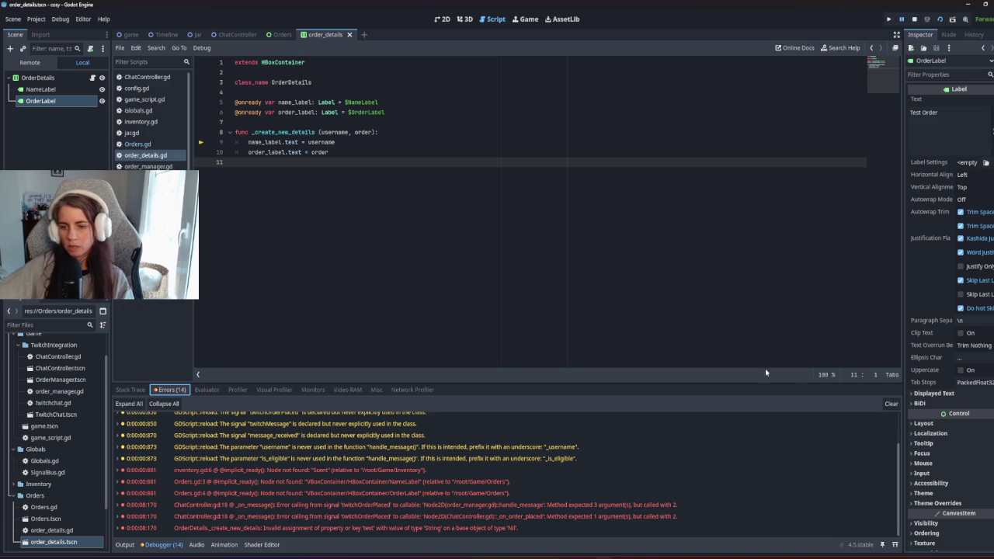
click(940, 19)
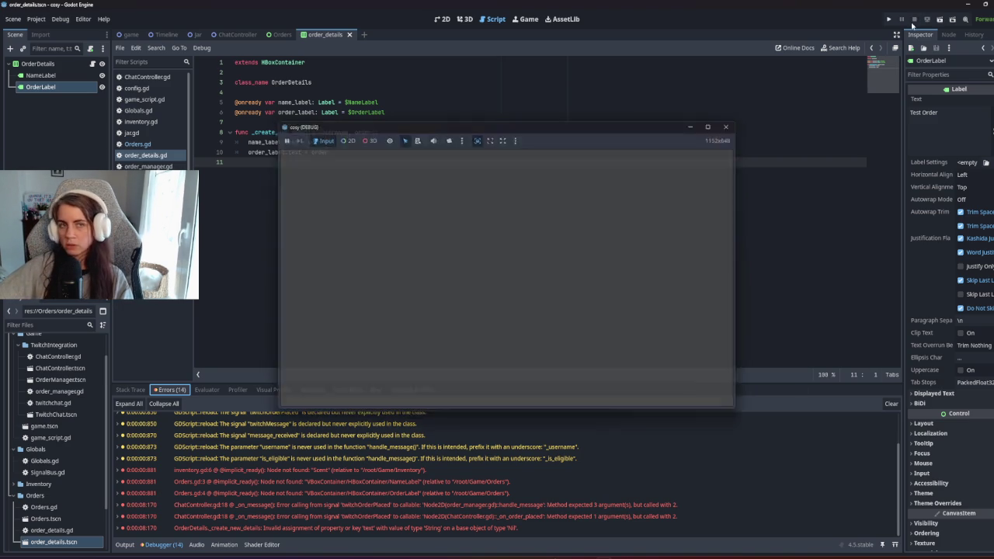
Step: Delete the OrderDetails node from the Orders scene's VBoxContainer
click(273, 34)
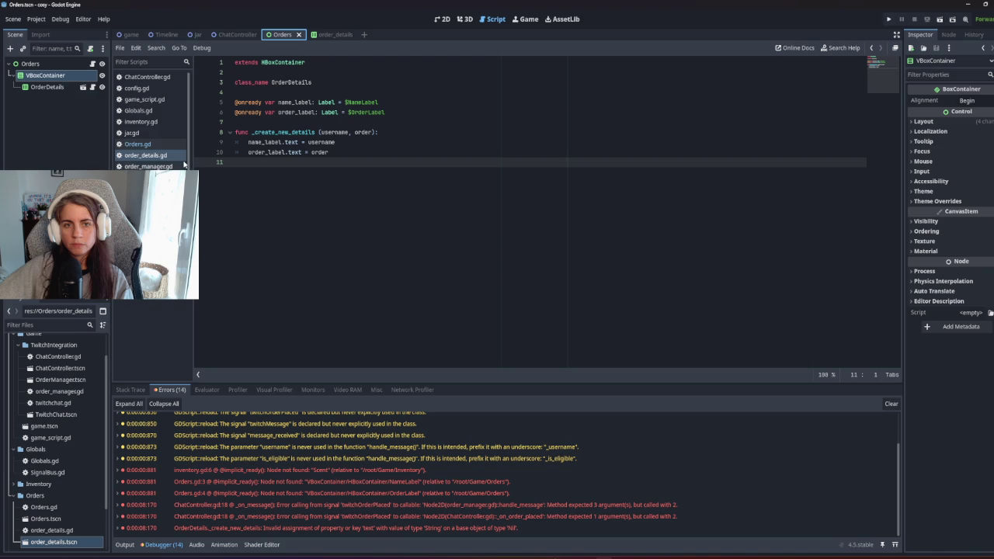
click(92, 64)
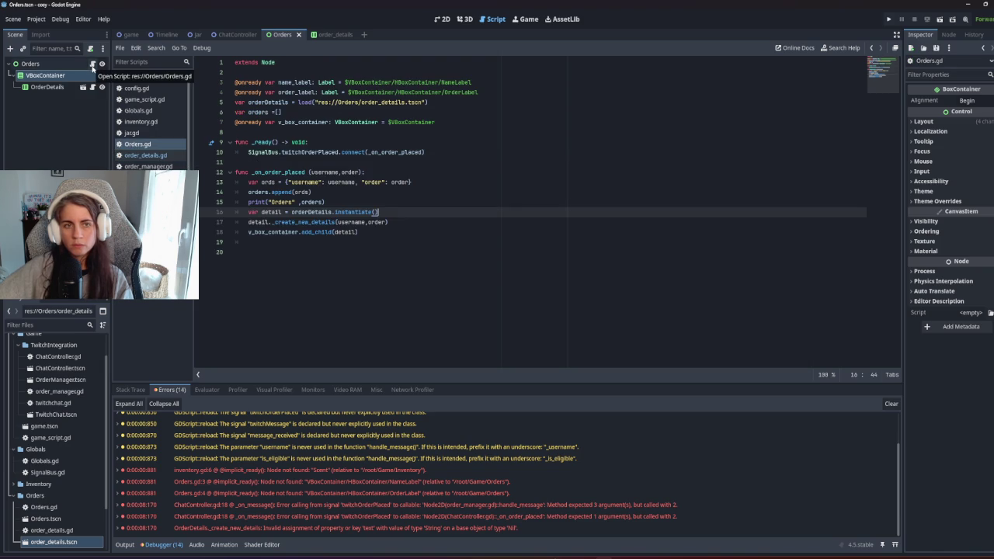
click(68, 91)
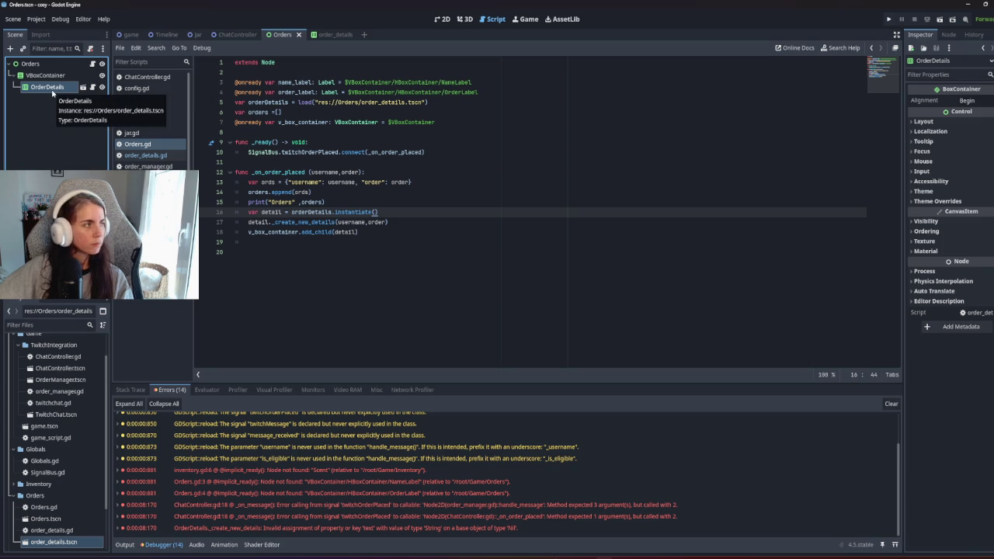
click(93, 88)
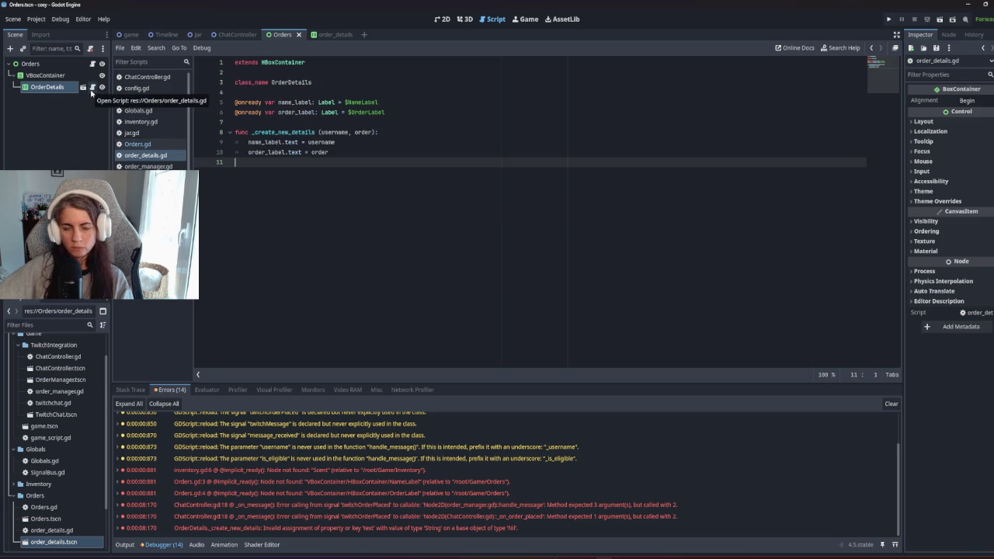
right_click(65, 91)
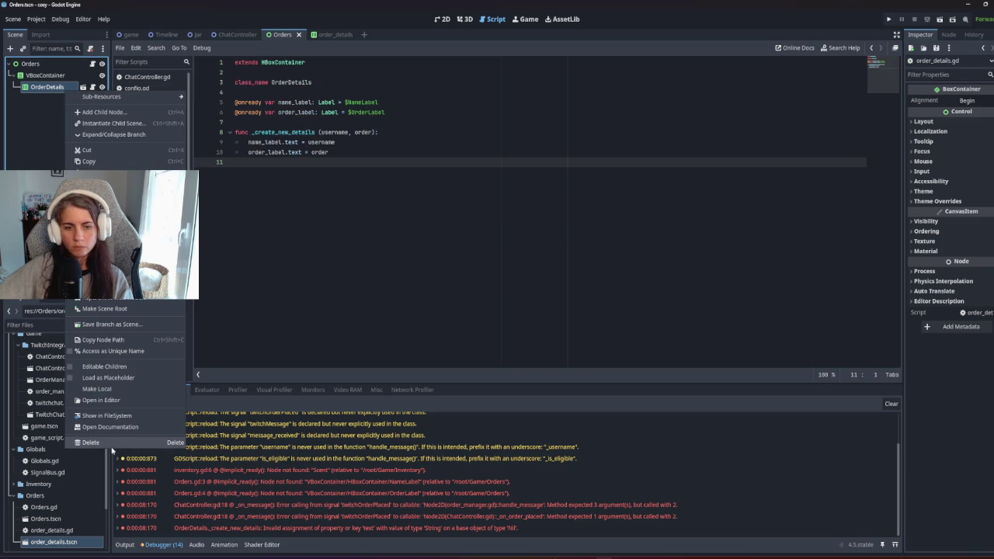
click(90, 442)
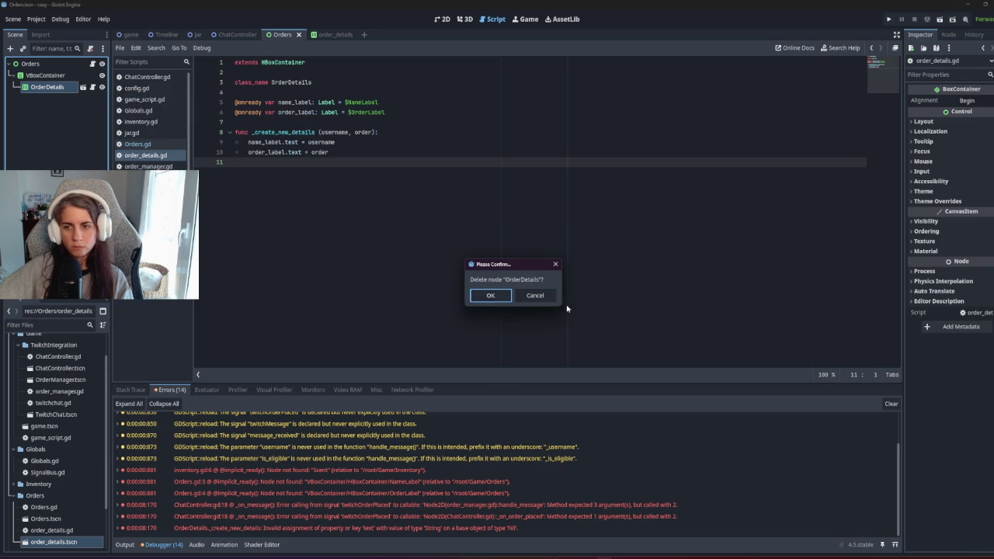
click(499, 296)
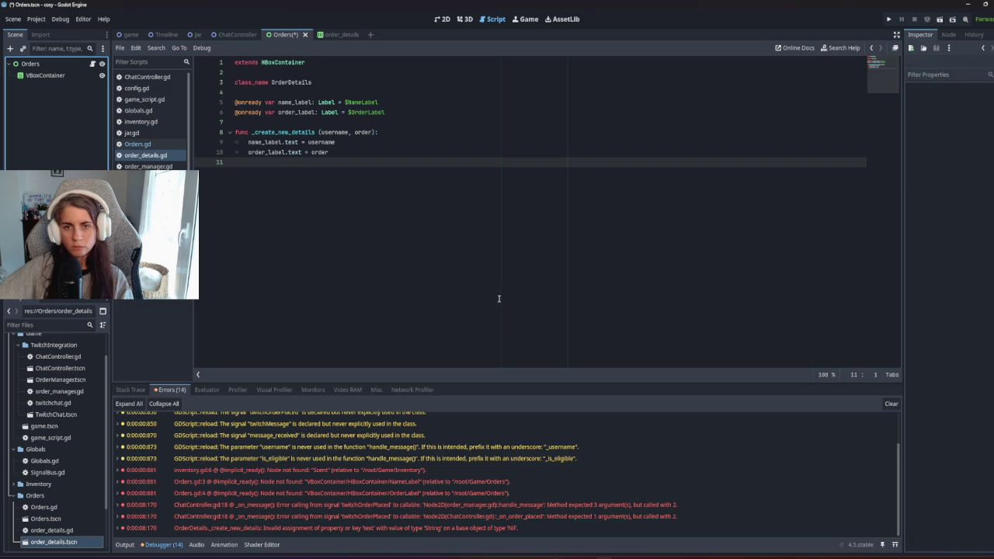
right_click(51, 75)
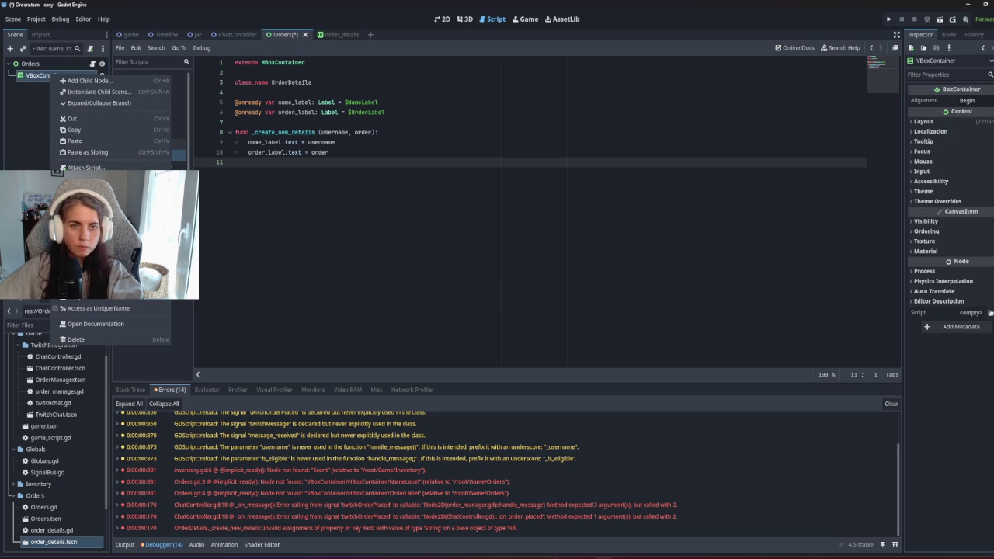
Step: Rename the VBoxContainer node to OrderContainer and save the Orders scene
key(F2)
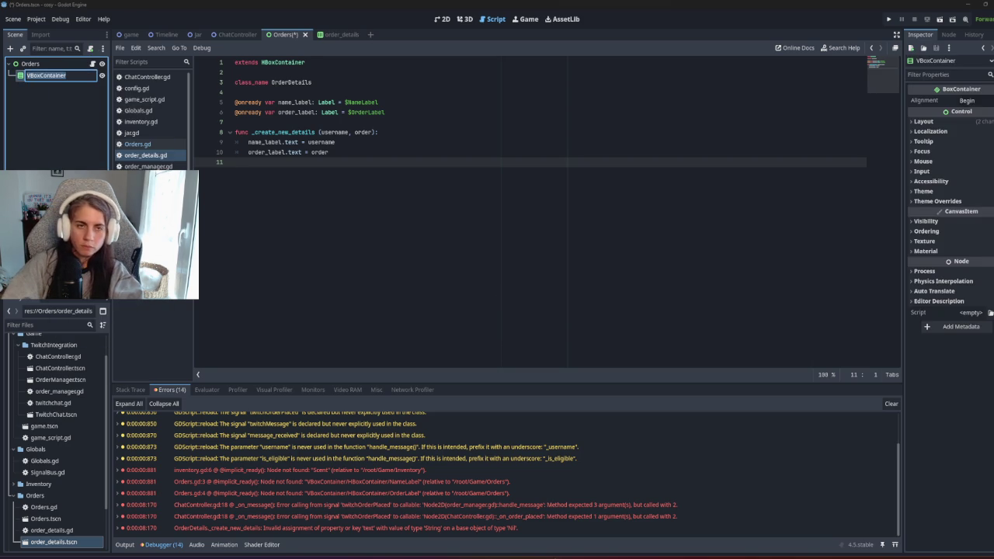
text(Or)
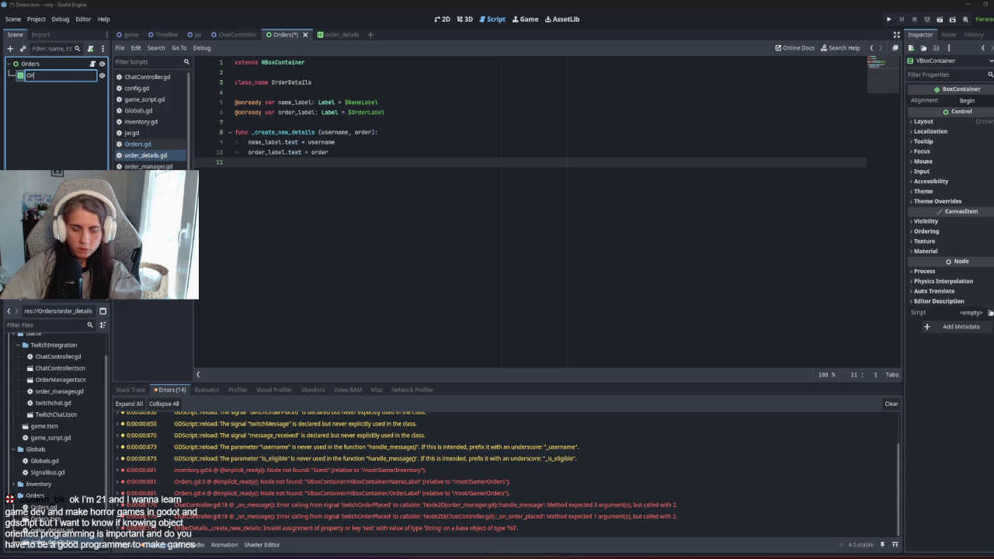
text(derContainer)
key(Return)
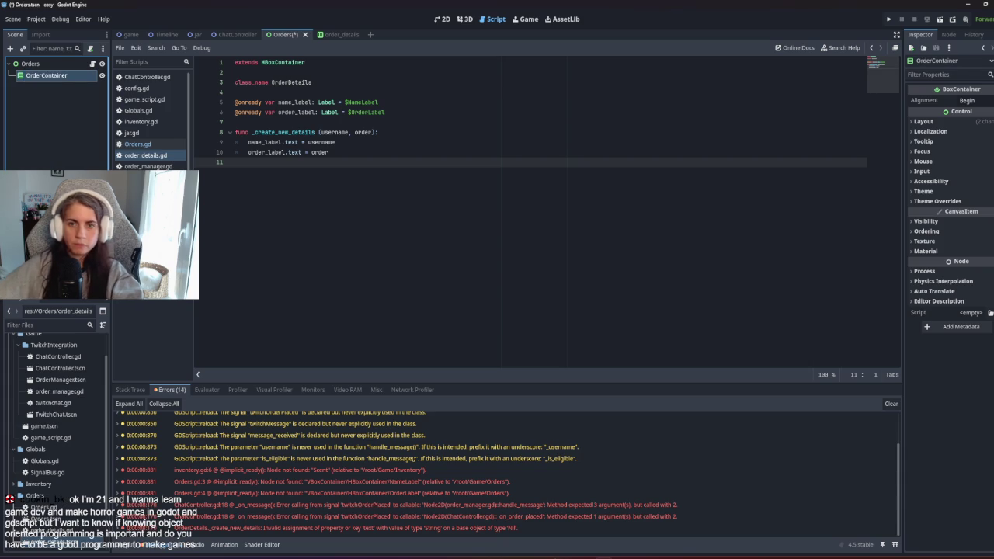
key(ctrl+s)
click(93, 63)
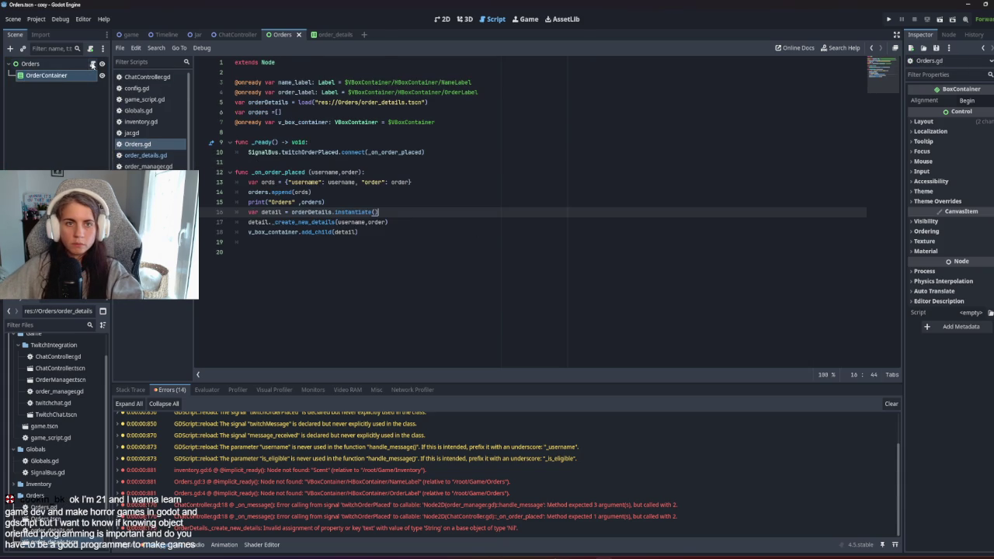
drag(235, 122, 436, 122)
key(BackSpace)
mouse_move(47, 75)
mouse_down()
mouse_move(233, 117)
mouse_move(237, 72)
mouse_up()
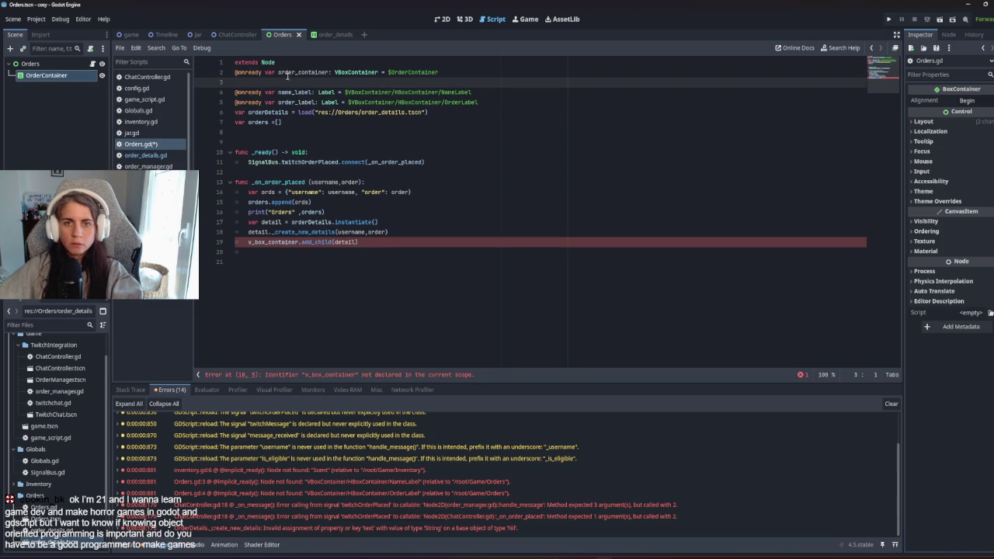
key(BackSpace)
key(Up)
key(Return)
key(ctrl+s)
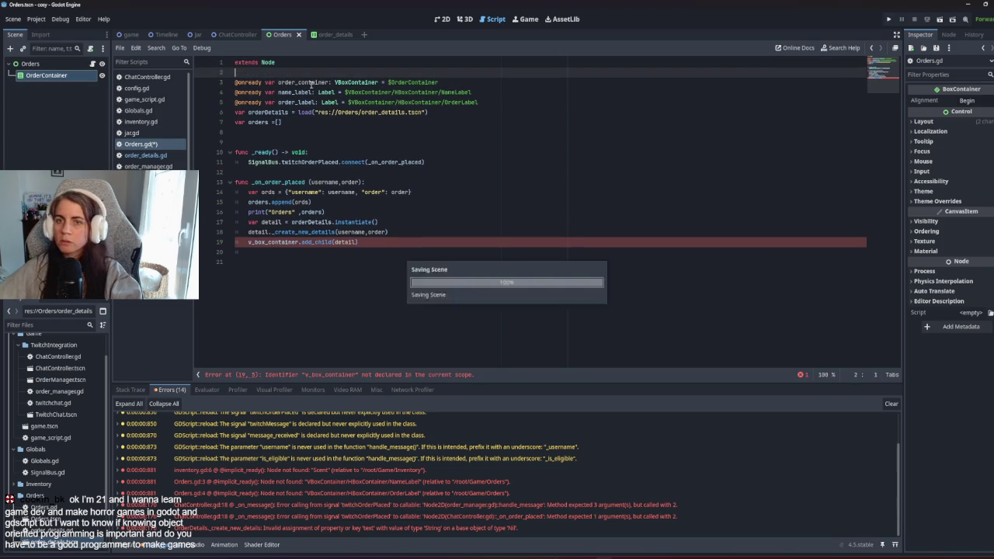
click(446, 134)
double_click(282, 81)
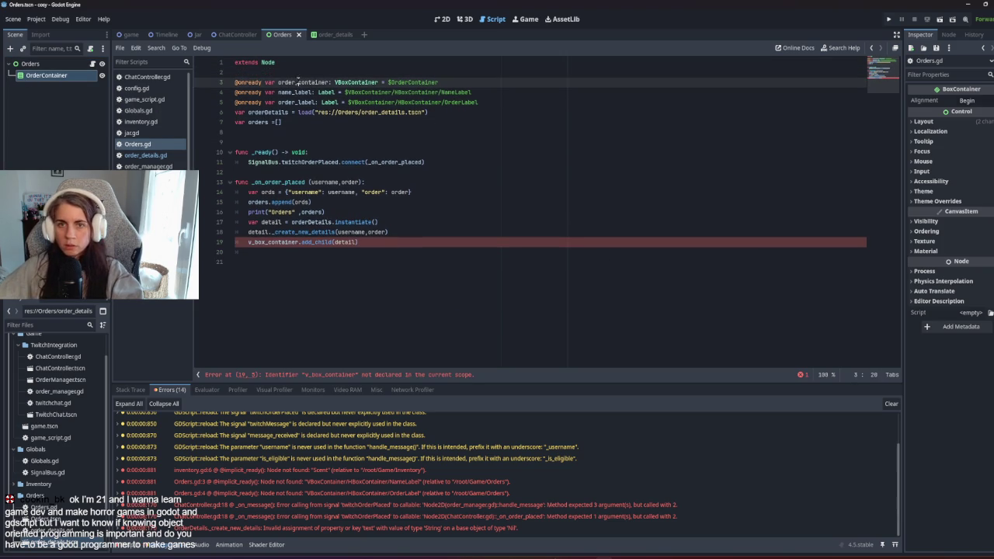
key(ctrl+c)
double_click(273, 242)
key(ctrl+v)
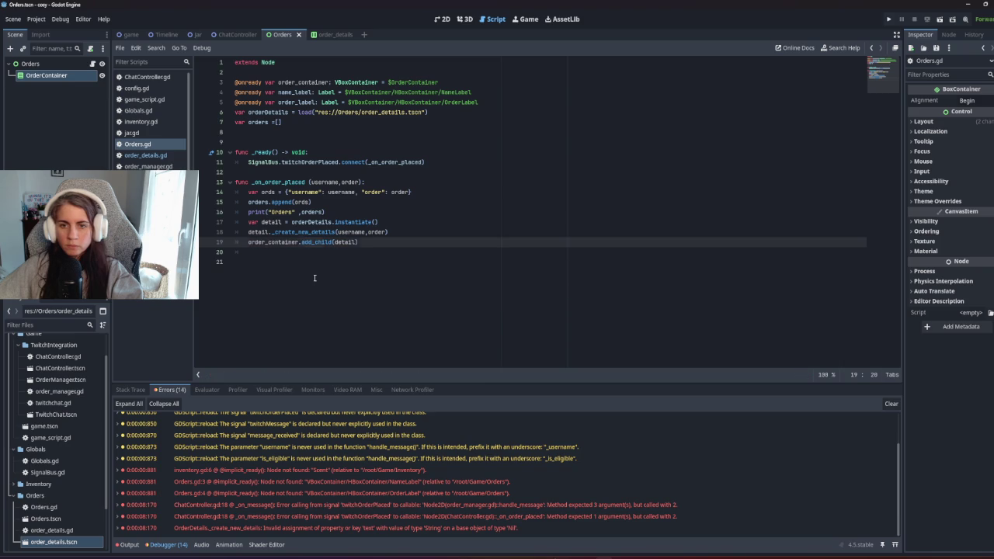
click(315, 278)
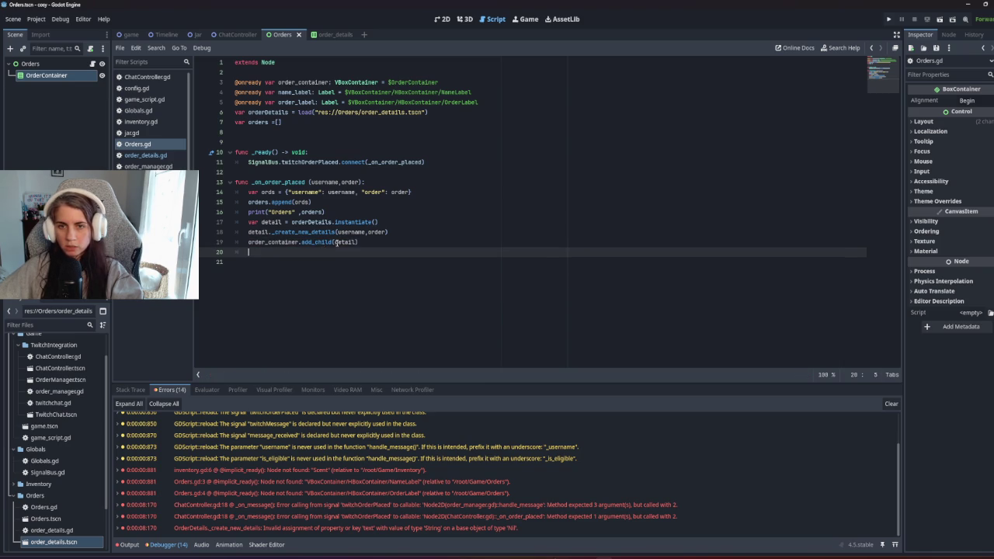
Step: Change load to preload for order_details.tscn and run the game
double_click(314, 223)
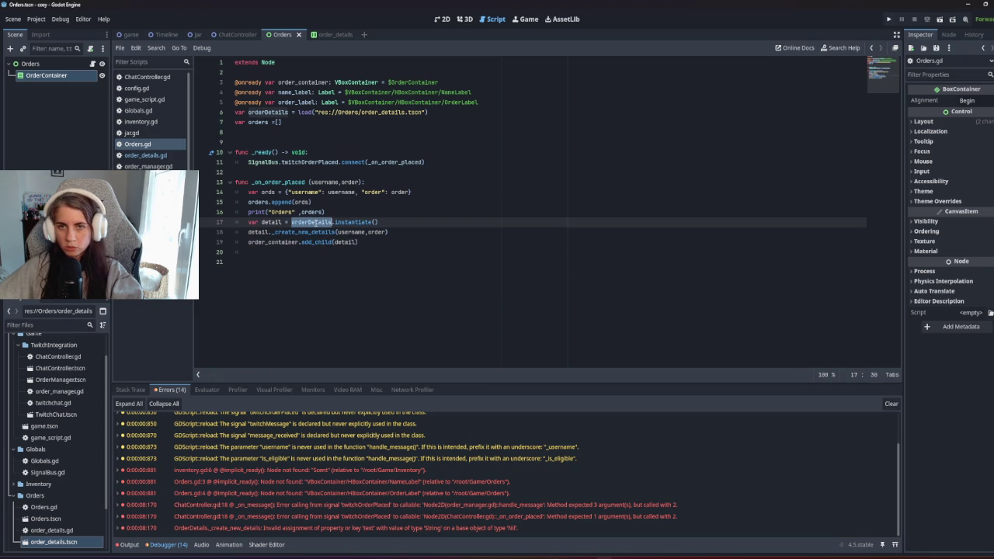
click(298, 112)
text(pre)
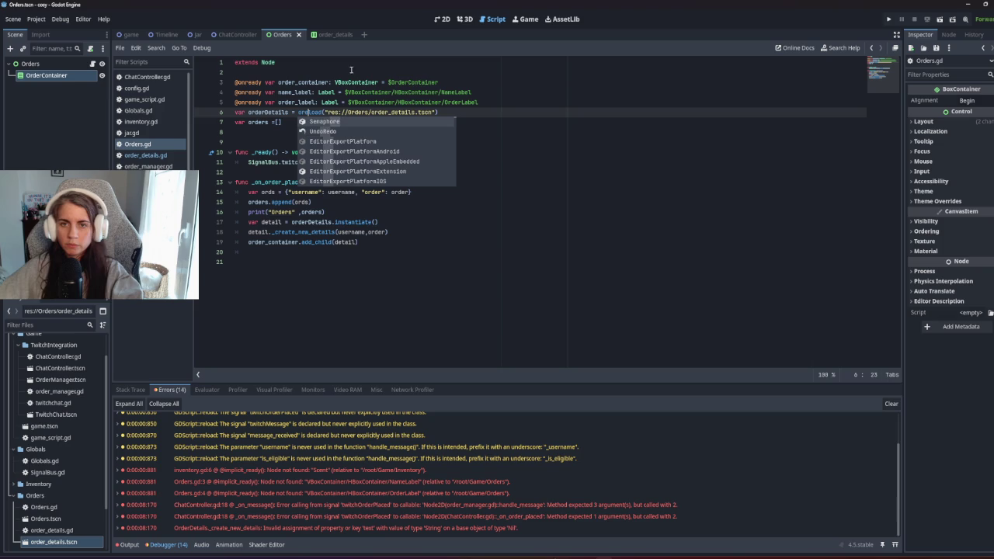
click(342, 272)
key(F5)
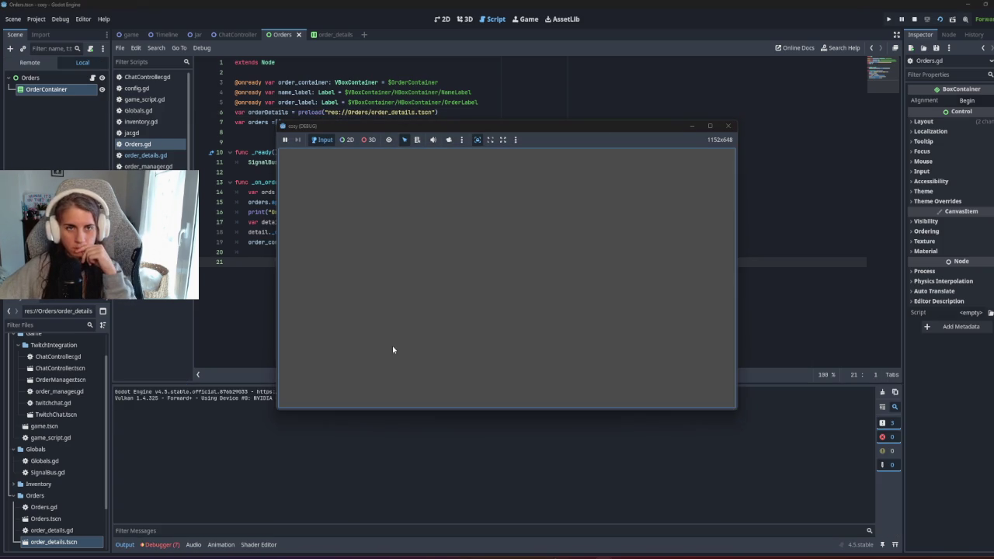
Step: Stop the running debug game to return to Orders.gd in the editor
click(914, 19)
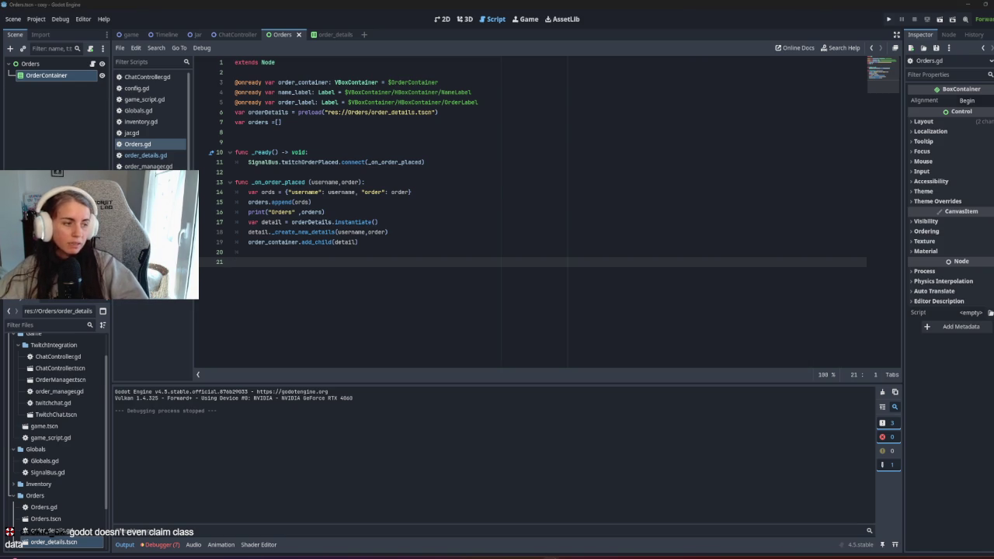
Step: Remove empty line 9, the stray last-line indent and the trailing blank line in Orders.gd
click(380, 255)
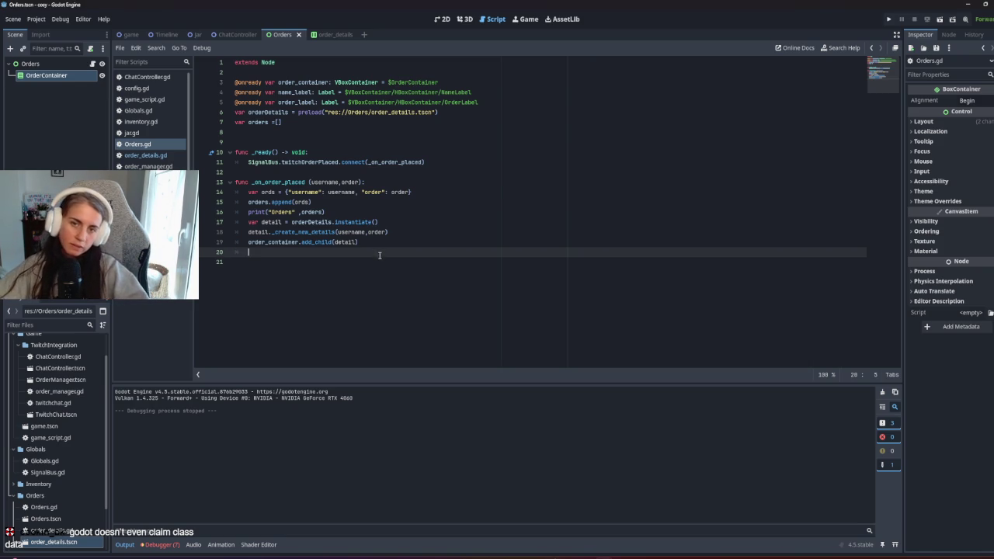
click(324, 143)
key(BackSpace)
click(354, 247)
mouse_move(354, 246)
mouse_down()
mouse_move(257, 138)
mouse_move(342, 222)
mouse_move(388, 100)
mouse_move(245, 92)
mouse_move(417, 289)
mouse_move(247, 91)
mouse_up()
click(453, 243)
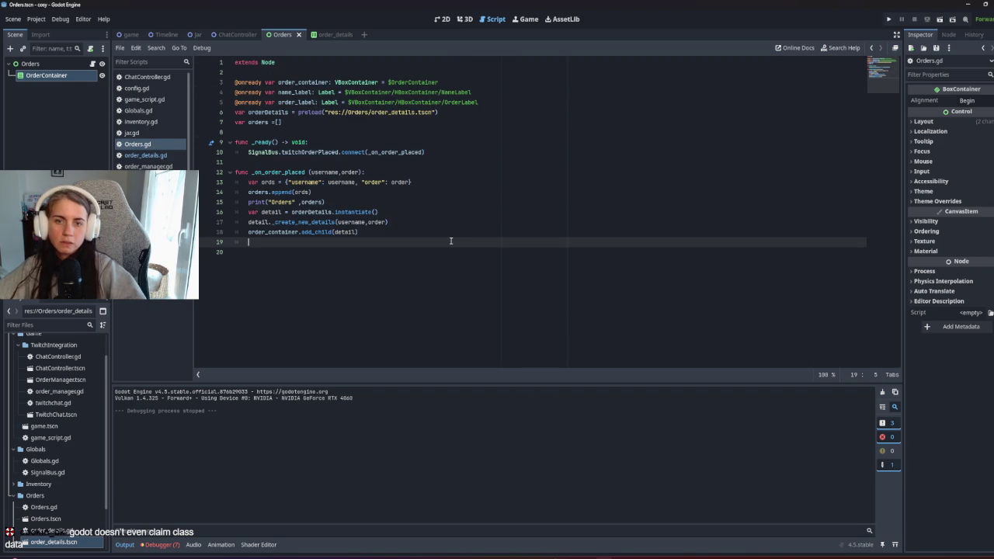
key(BackSpace)
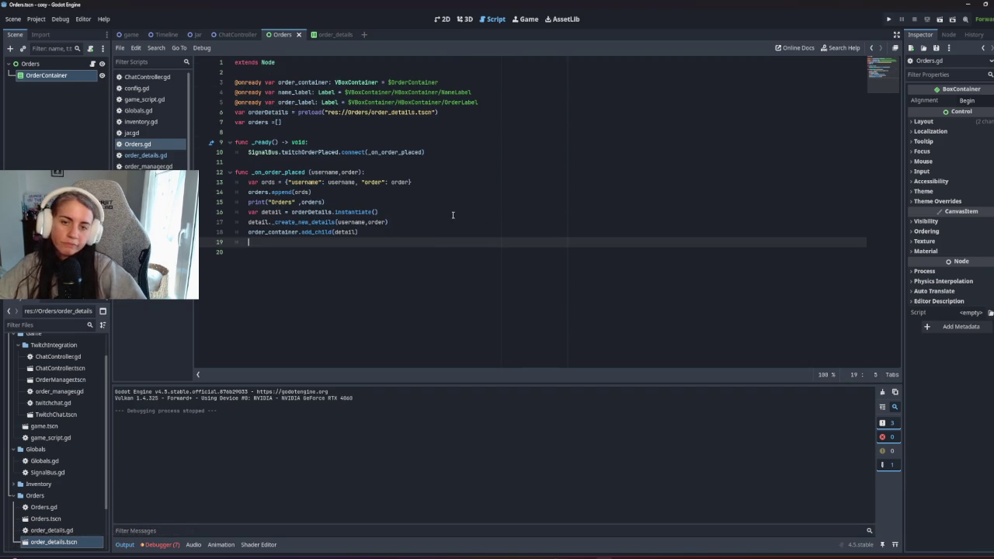
key(Down)
key(BackSpace)
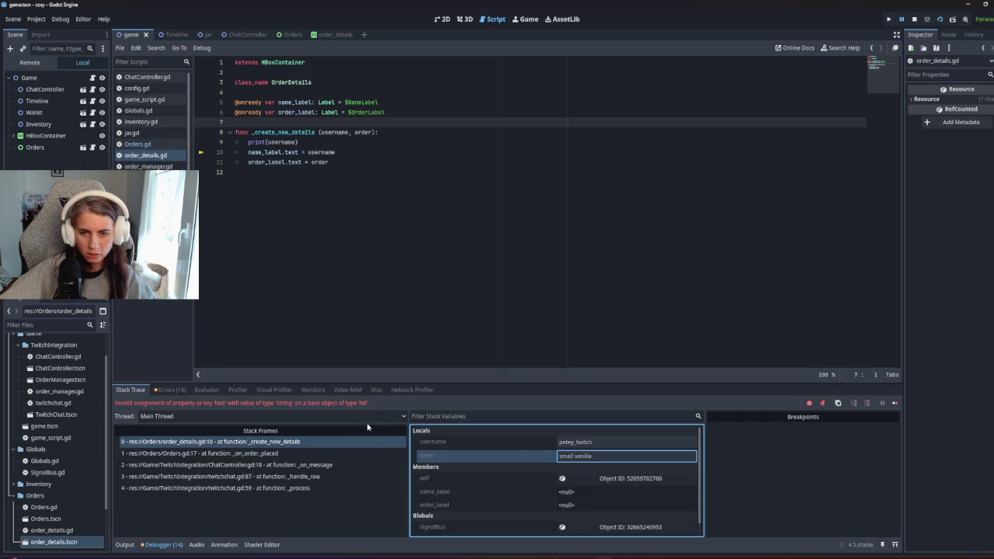
click(351, 405)
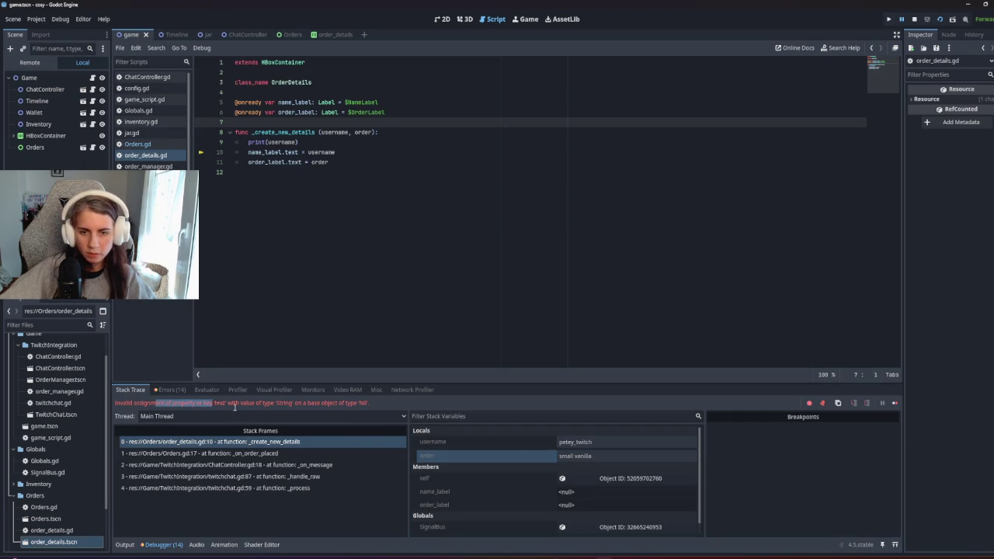
drag(198, 406, 313, 406)
click(313, 405)
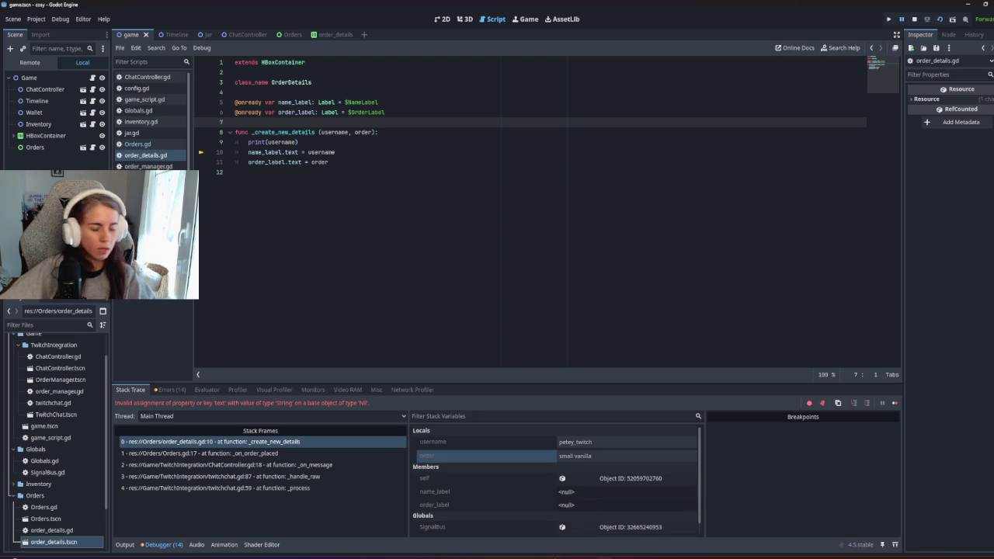
click(236, 172)
drag(379, 404, 115, 404)
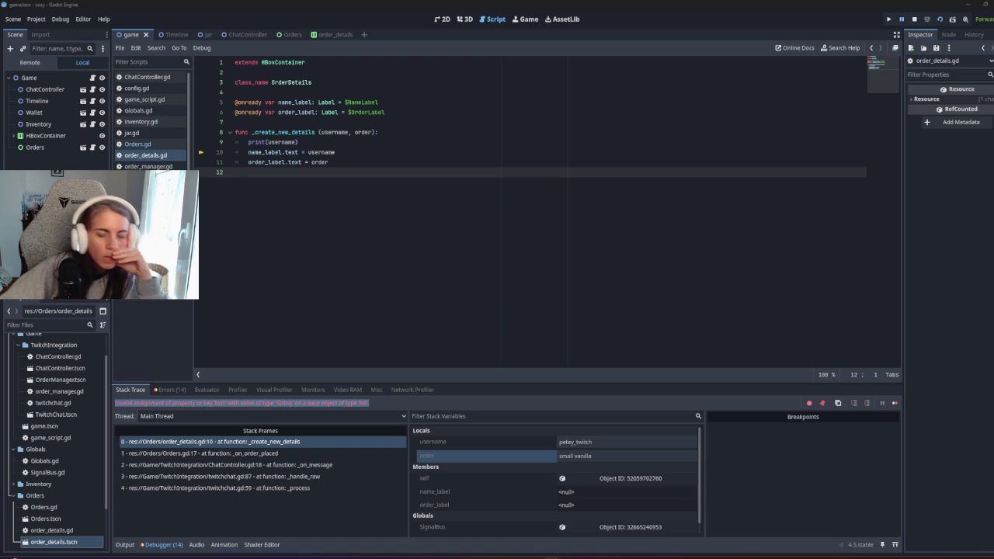
click(92, 78)
click(92, 147)
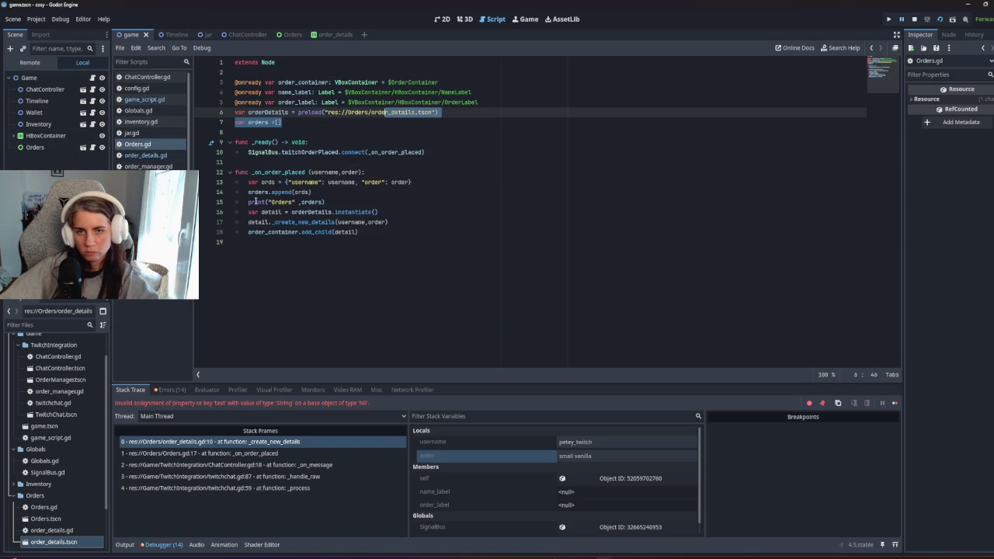
drag(248, 232, 396, 229)
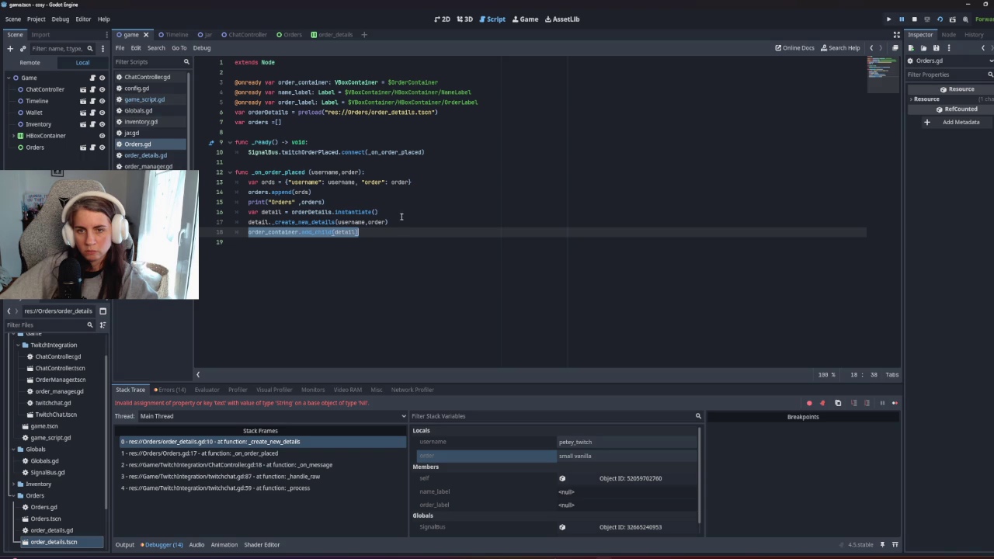
Step: Move the add_child line above the detail._create_new_details call, then save and run with F5
click(401, 217)
key(Return)
key(ctrl+v)
drag(404, 231, 406, 238)
key(BackSpace)
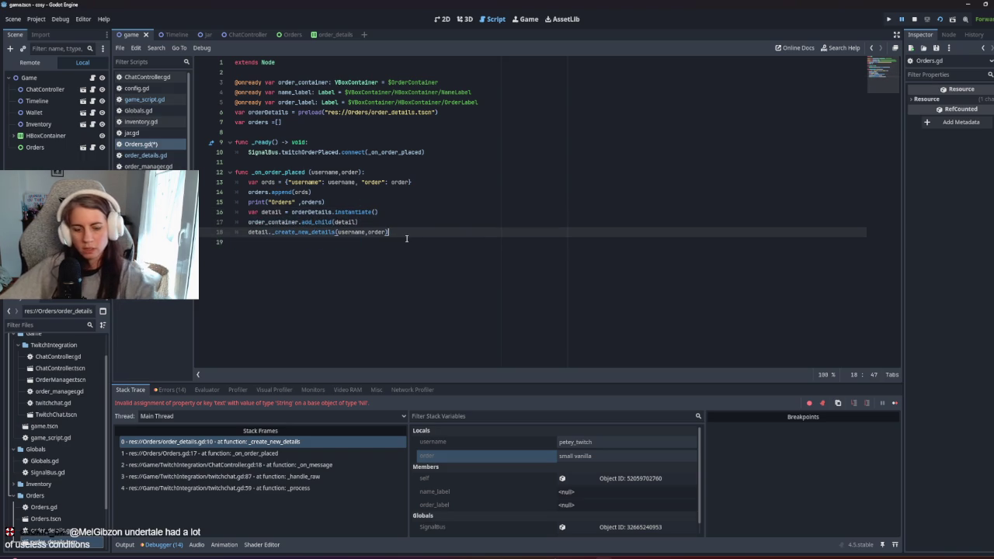
key(F5)
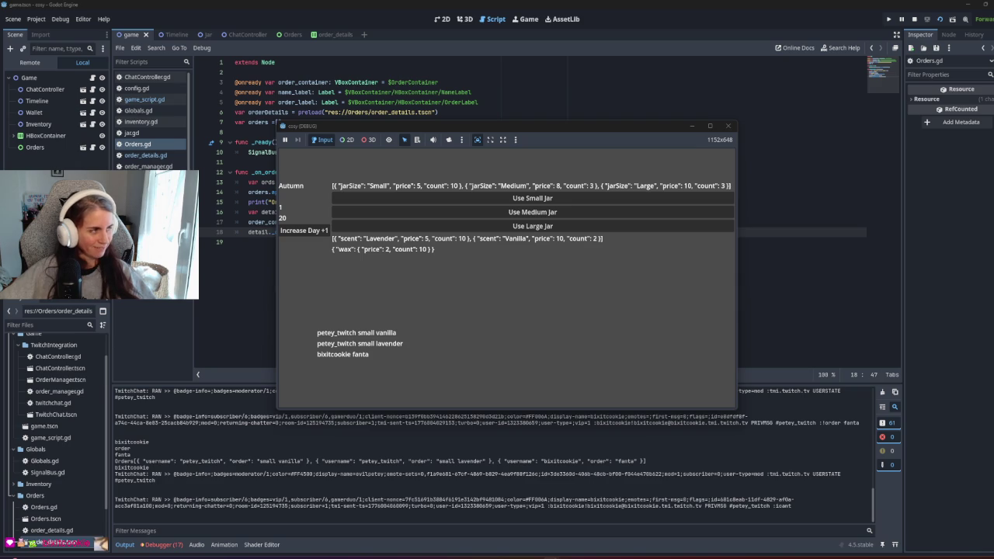
Step: Select the order_details.tscn scene file once three chat order rows have appeared
click(53, 541)
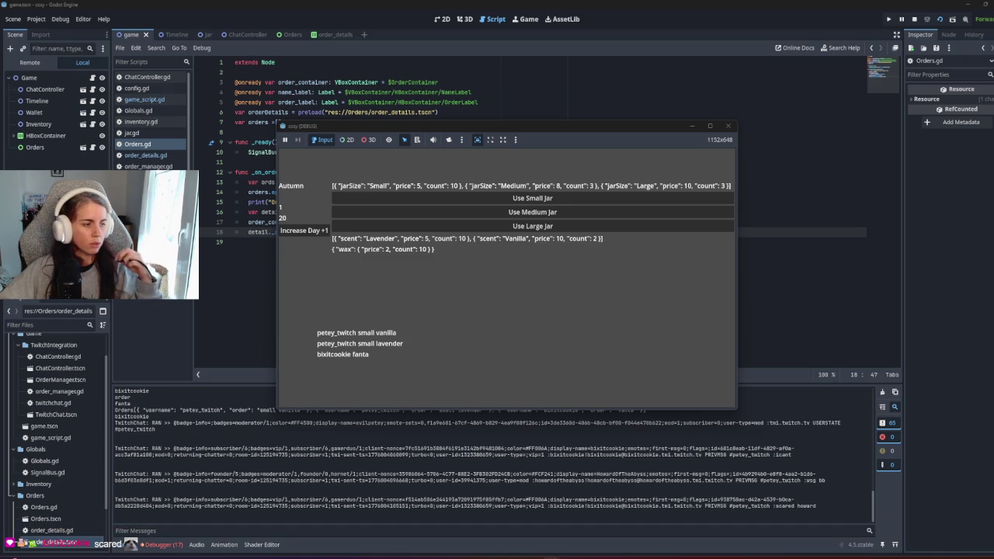
Step: Maximize the cosy (DEBUG) window and refocus it while six chat orders arrive
click(707, 127)
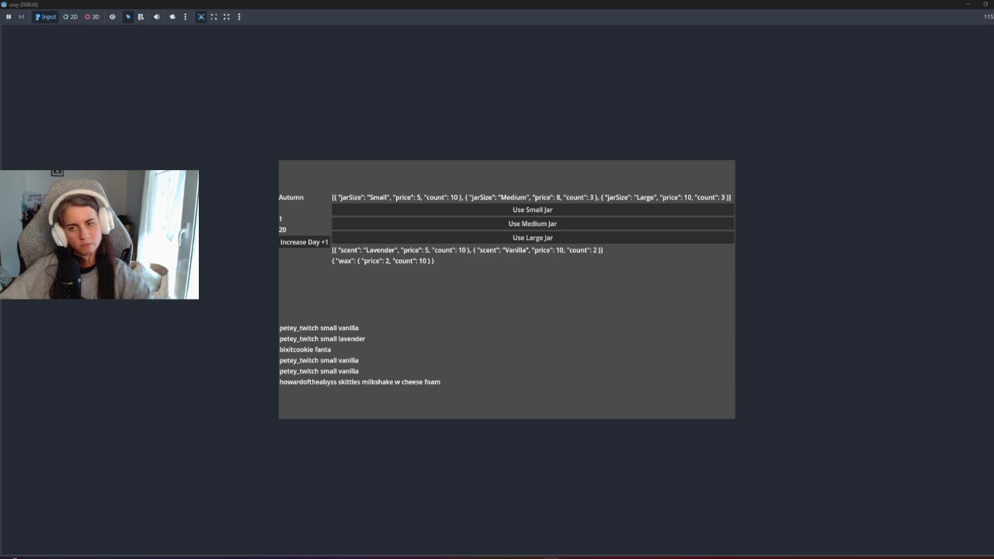
click(429, 388)
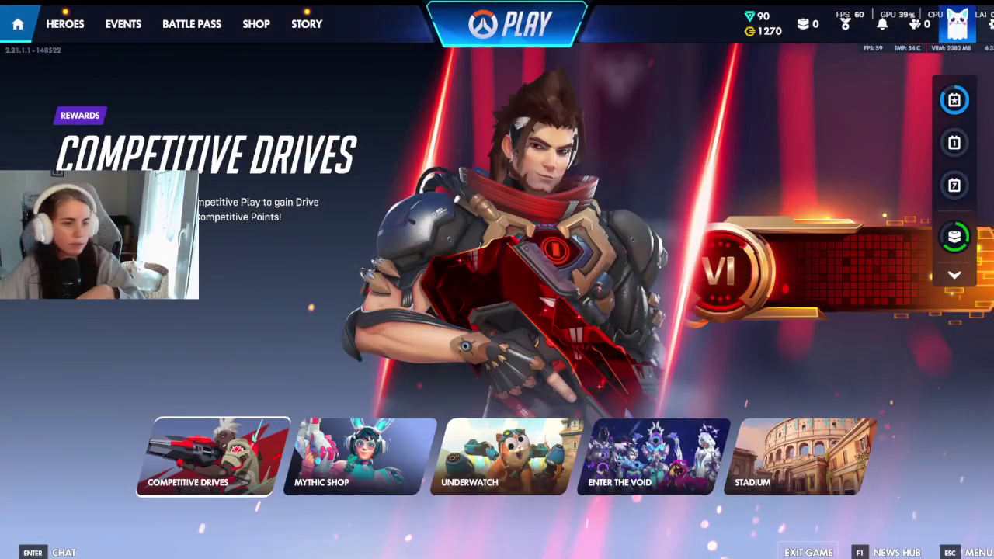
Step: Start matchmaking for an Unranked Open Queue match from the PLAY menu
click(506, 31)
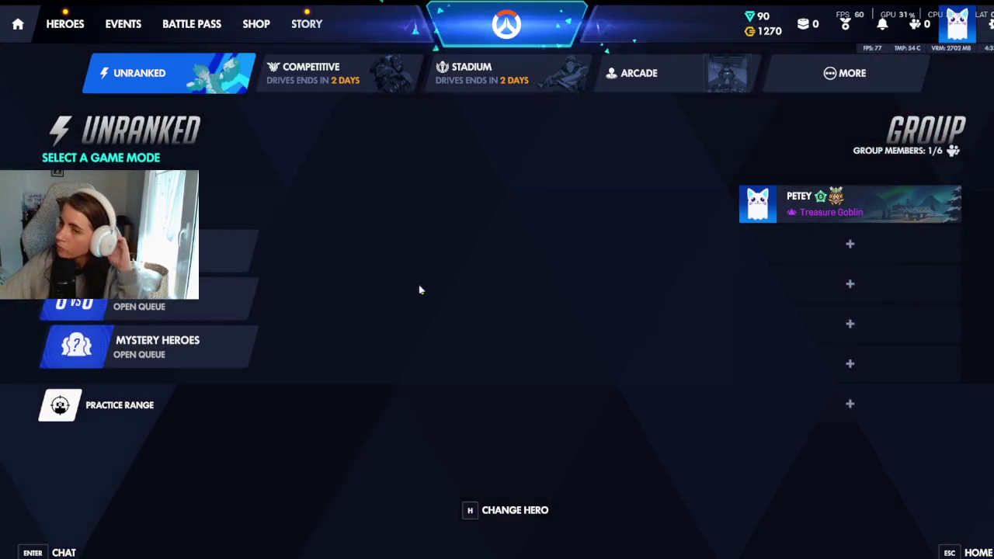
click(232, 307)
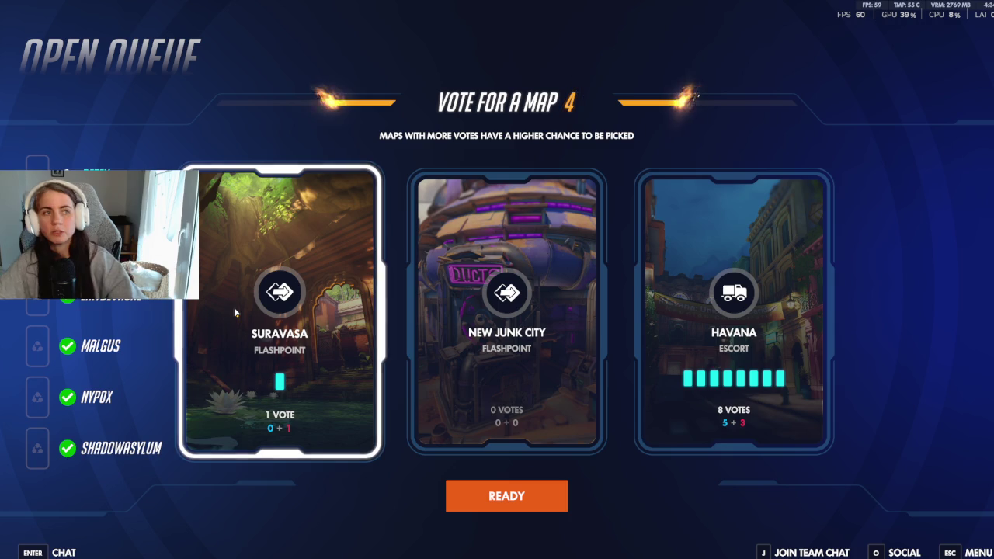
Step: Vote for Havana as the map and swap the hero from Mizuki to Freja
click(741, 326)
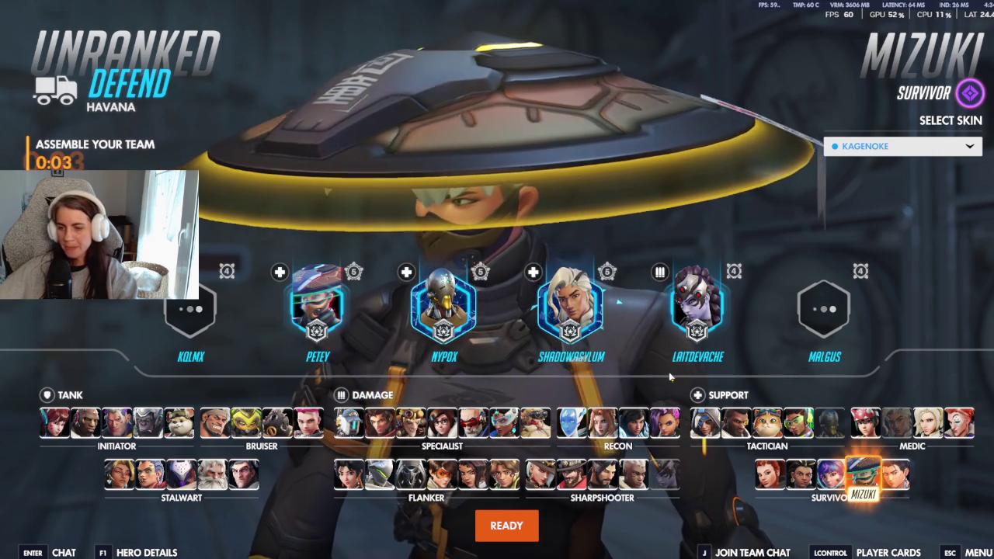
click(603, 424)
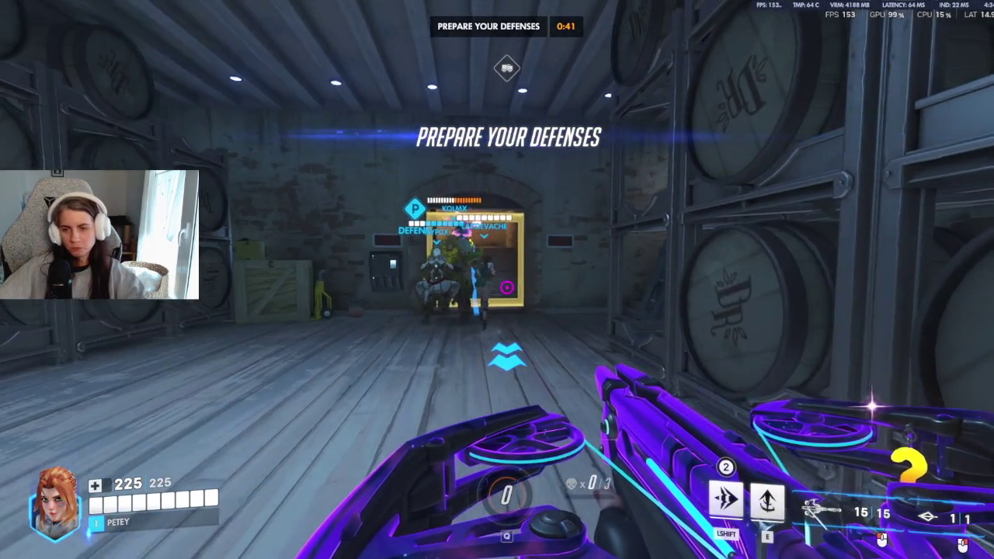
Step: Walk out of spawn up the stairs and dash into the window room facing the street
key(w)
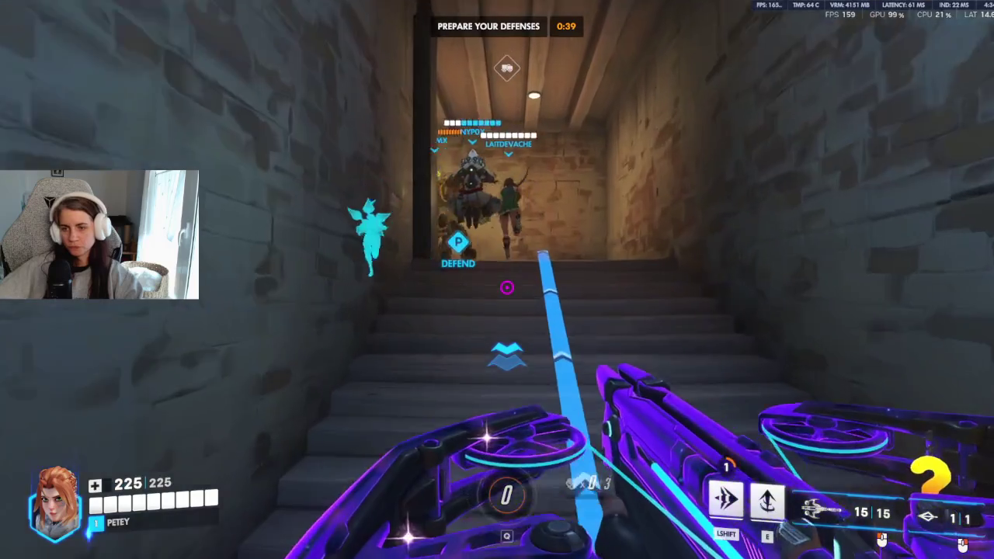
key(shift)
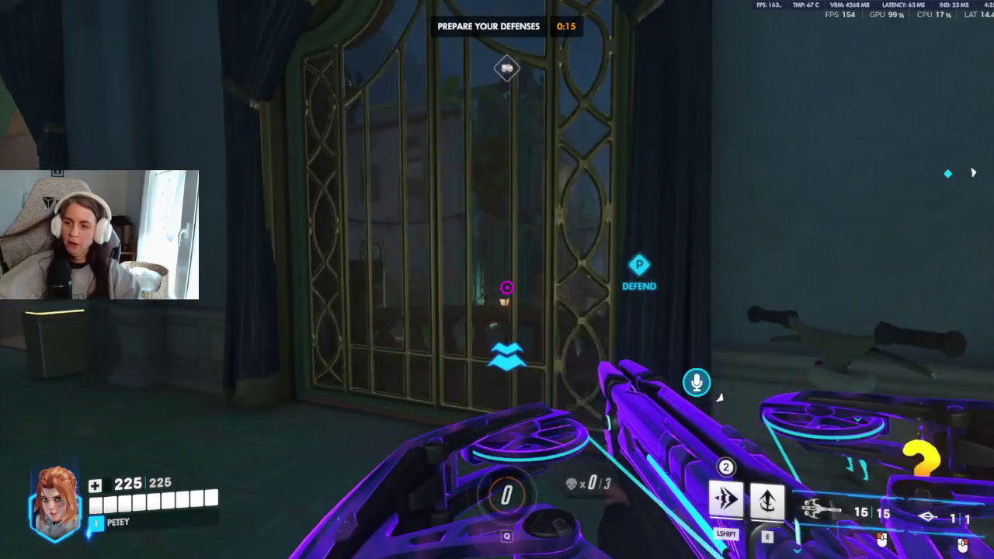
key(w)
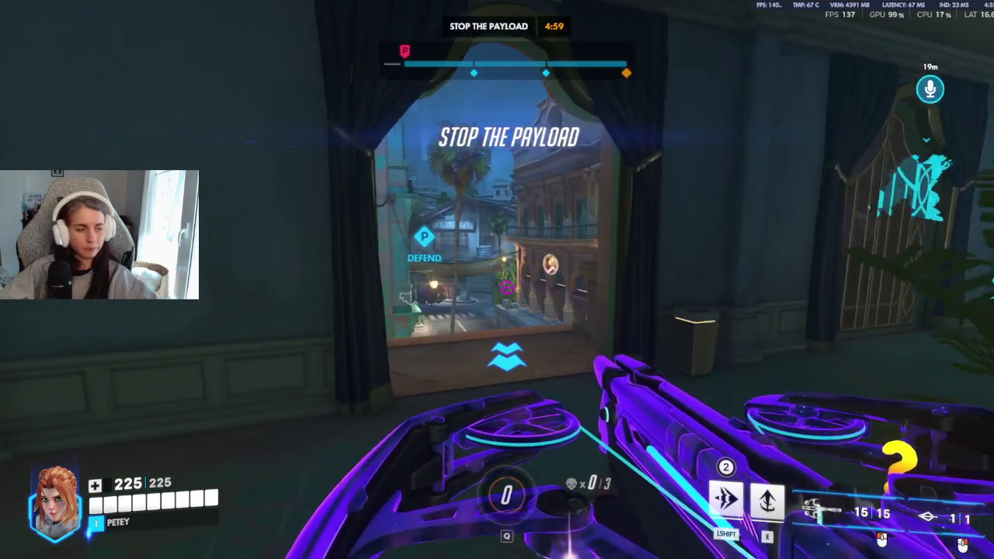
Step: Peek out onto the balcony to shoot enemies on the street, reloading and retreating into cover
key(w)
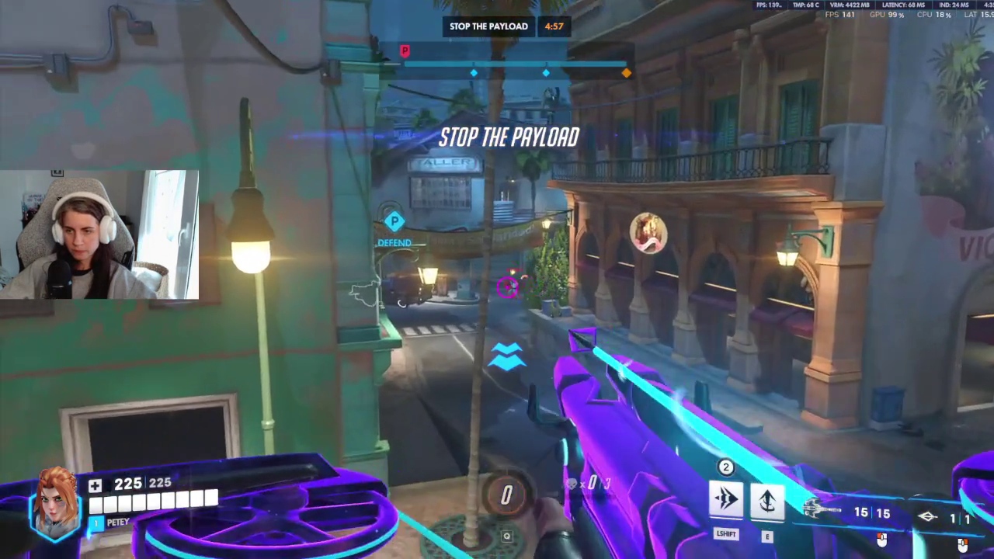
click(498, 280)
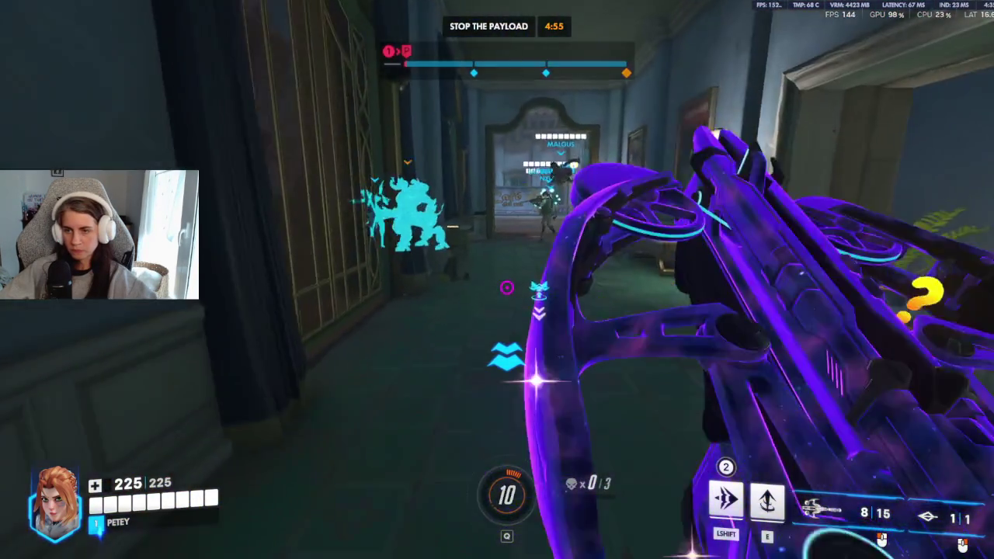
key(r)
click(497, 280)
click(498, 280)
click(497, 279)
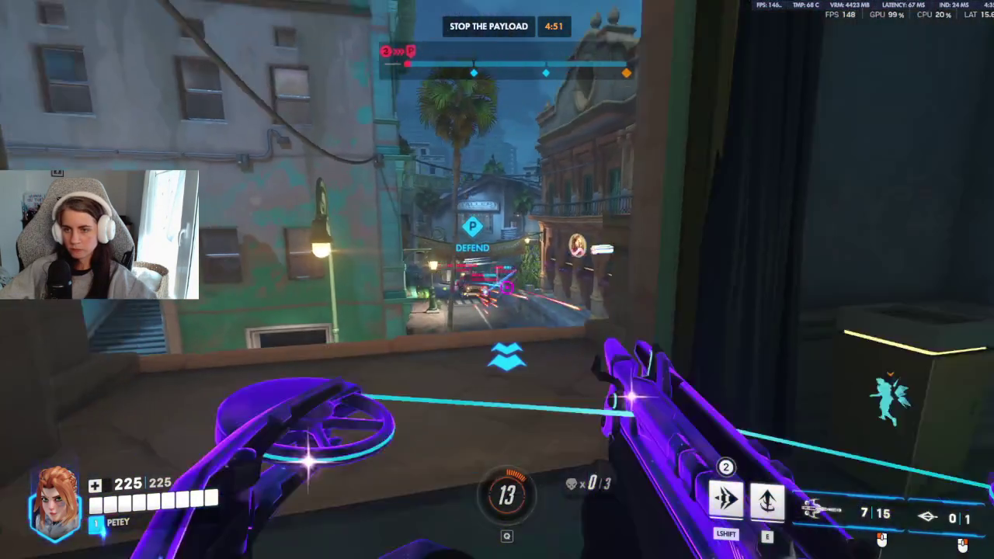
key(r)
click(497, 280)
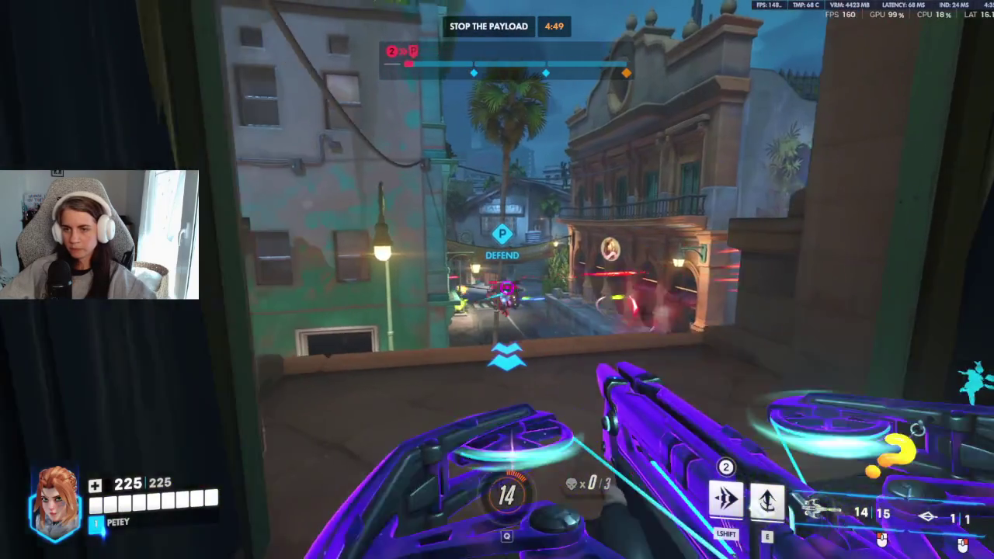
click(497, 280)
click(498, 279)
click(497, 280)
click(497, 280)
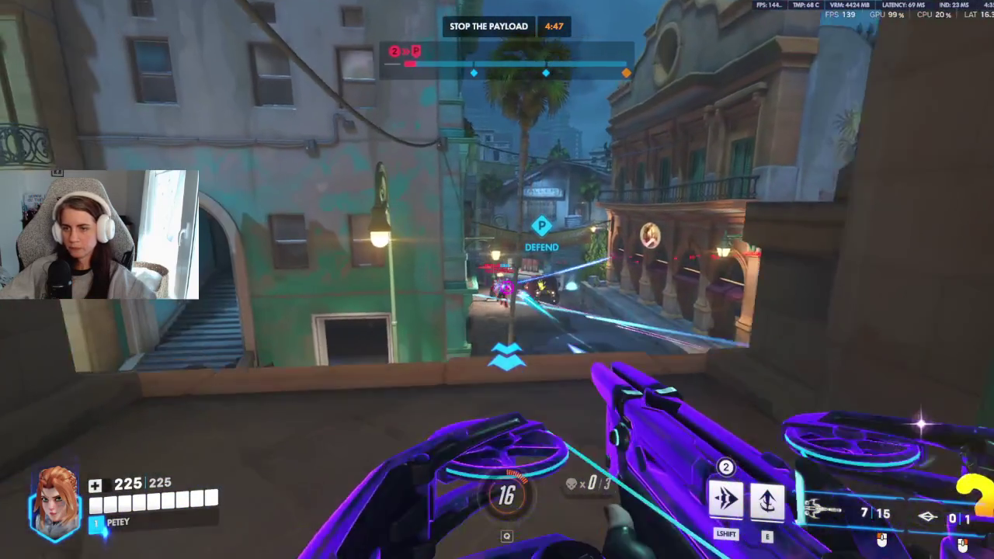
key(s)
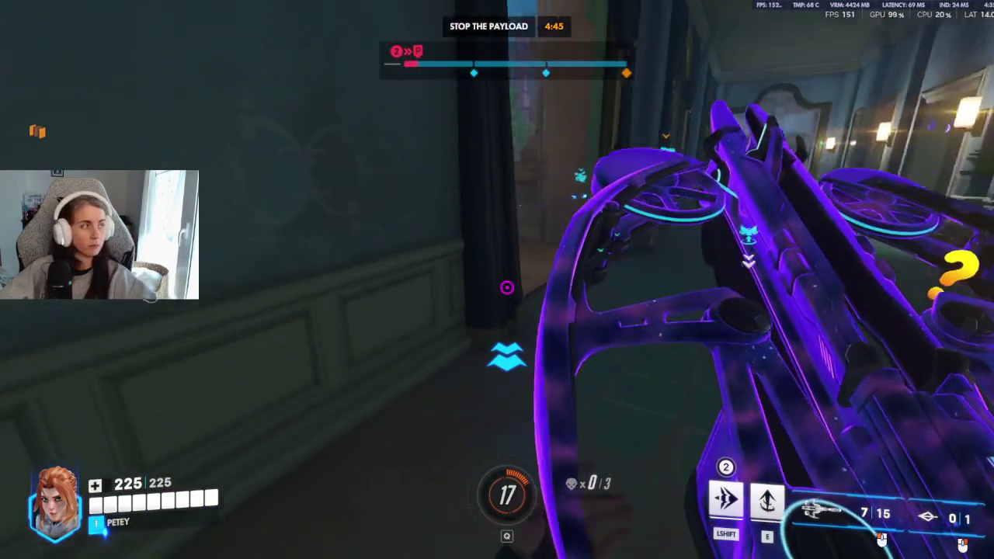
key(w)
click(497, 280)
click(497, 280)
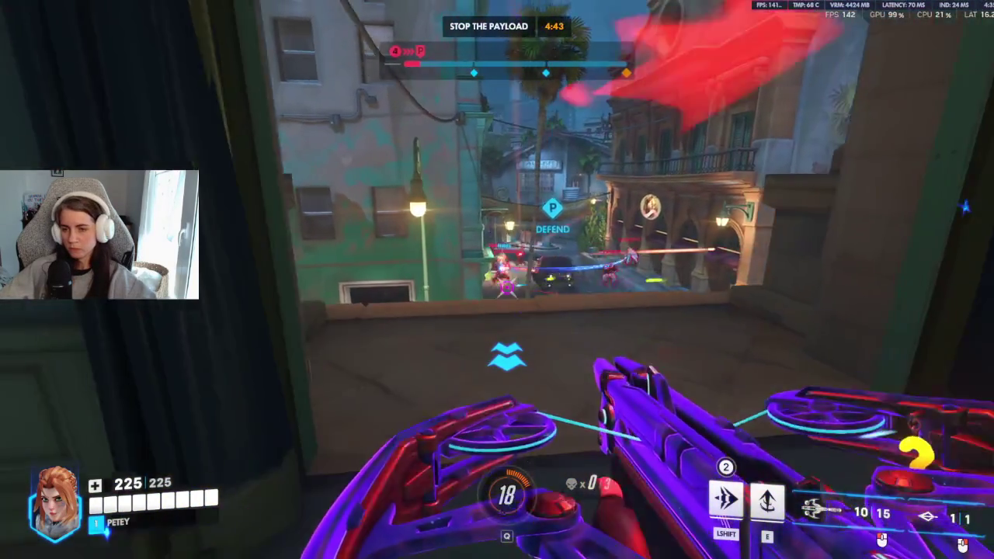
click(497, 280)
key(s)
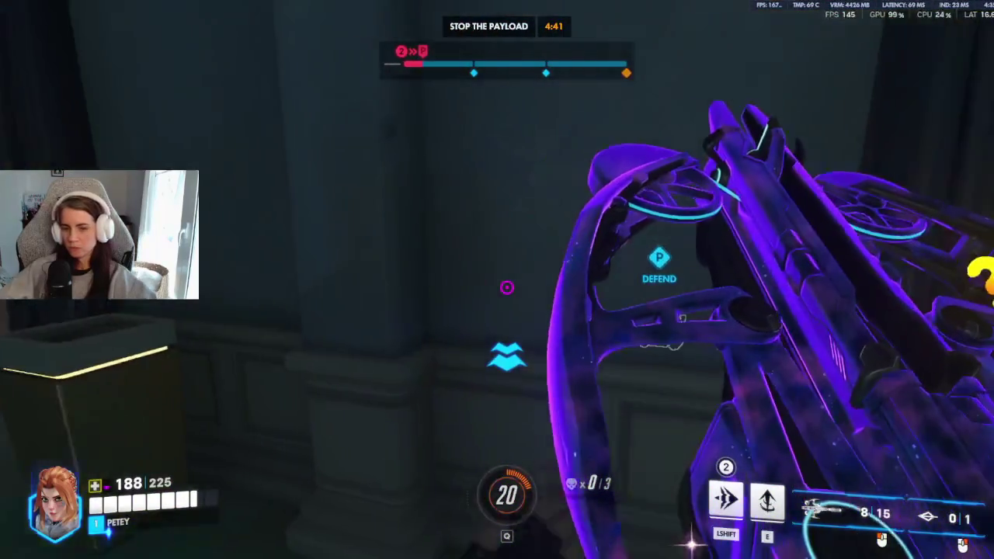
key(r)
key(w)
click(507, 288)
click(506, 288)
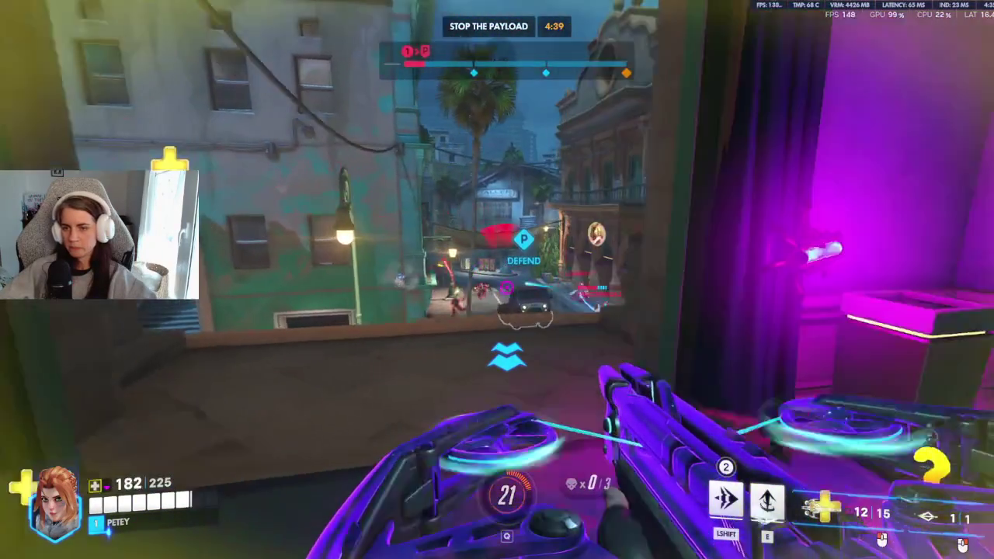
click(497, 280)
key(s)
Step: Thank the Widowmaker teammate via the communication wheel, then keep firing from the balcony
key(c)
click(409, 190)
key(r)
key(w)
click(498, 280)
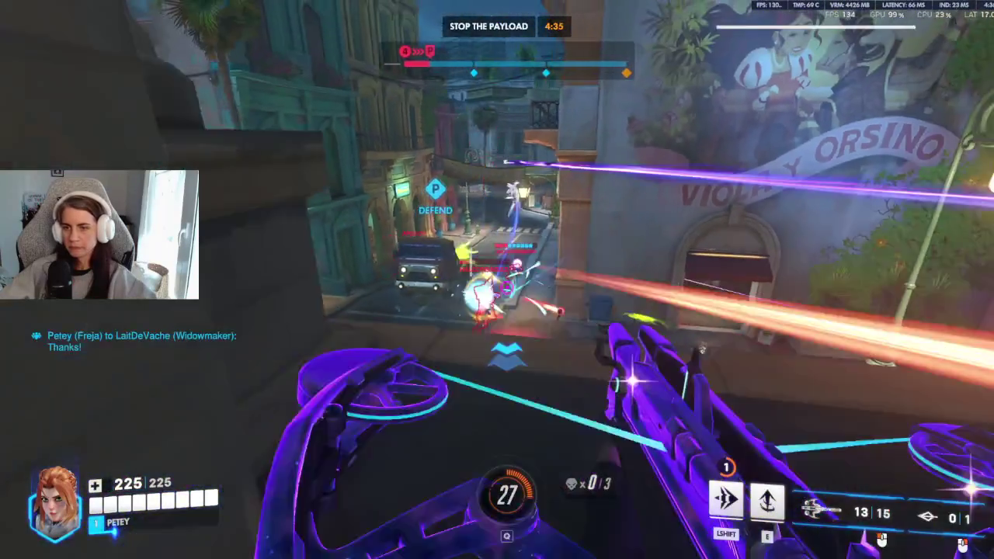
click(497, 279)
key(s)
key(r)
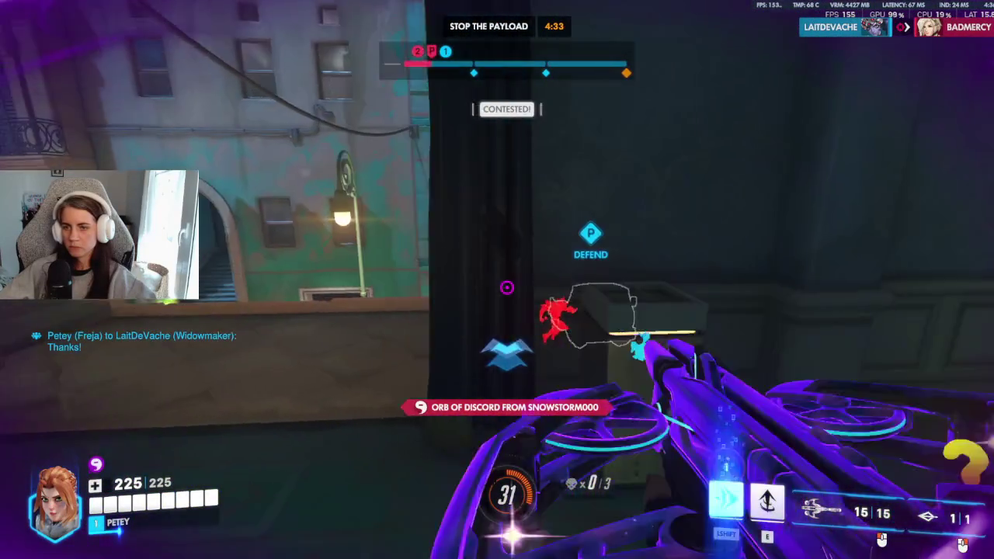
key(w)
click(497, 280)
click(498, 280)
click(497, 280)
click(498, 279)
click(497, 280)
click(497, 280)
click(497, 280)
key(s)
click(497, 279)
click(497, 280)
click(498, 280)
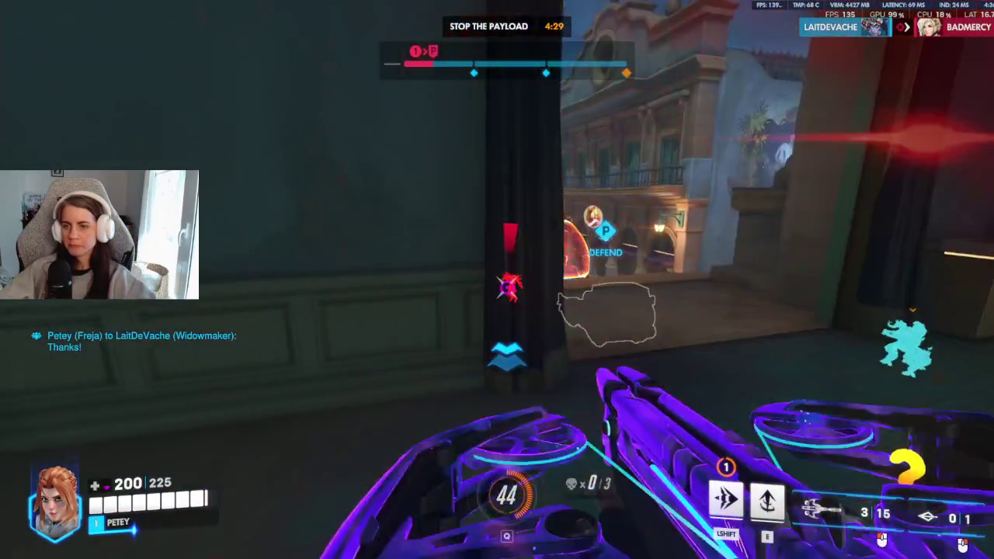
key(r)
key(w)
click(498, 280)
click(498, 280)
click(497, 280)
click(498, 280)
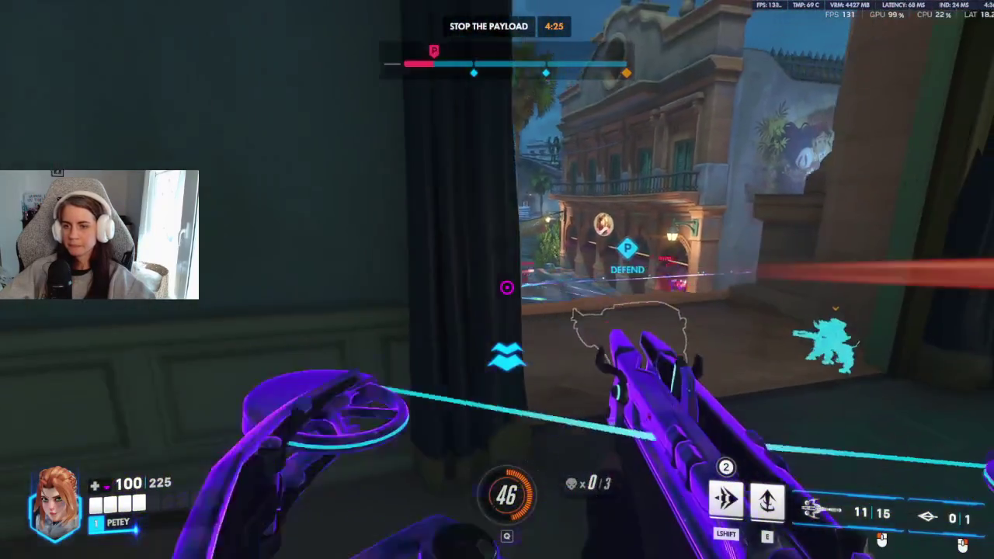
Step: Dash between the room and corridor, firing across the street and reloading between bursts
key(w)
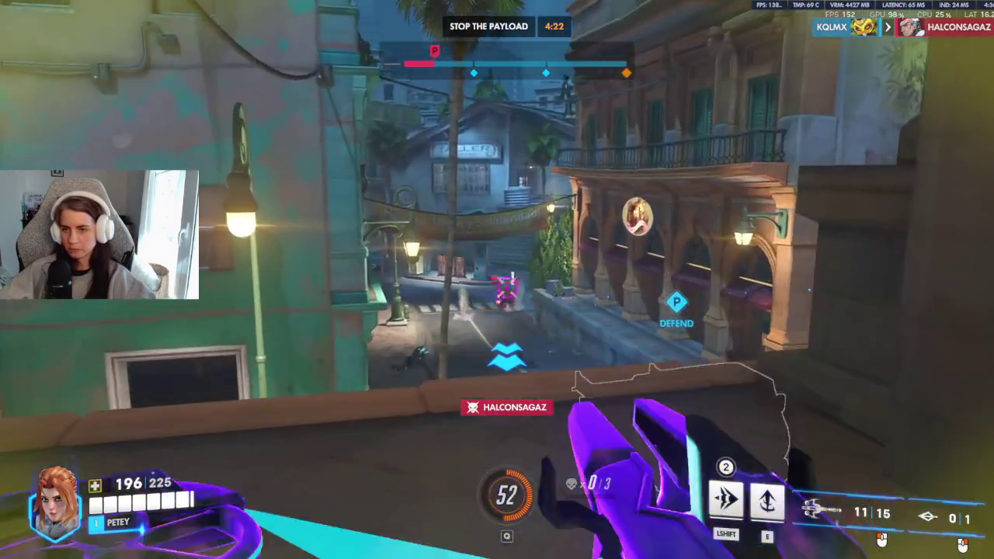
key(shift)
click(497, 280)
click(497, 279)
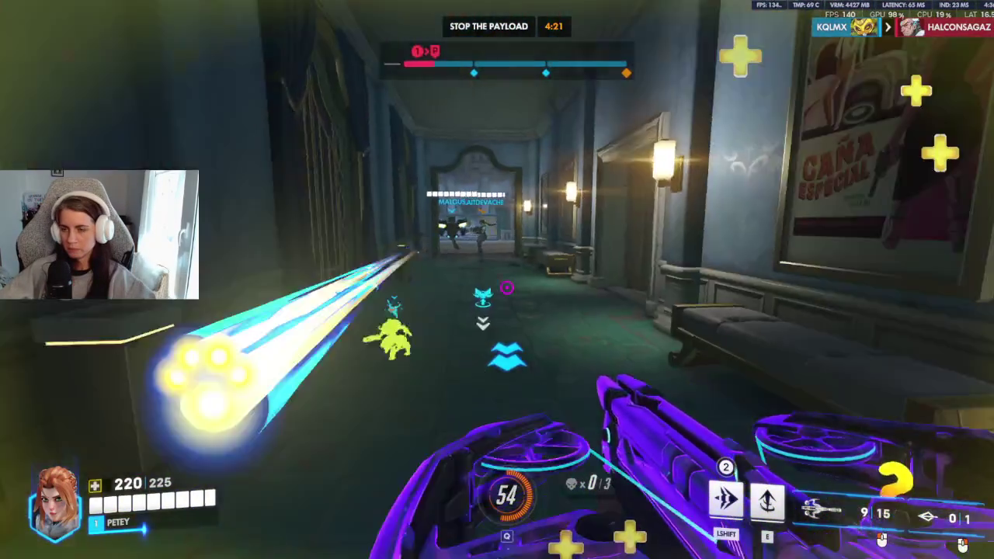
key(r)
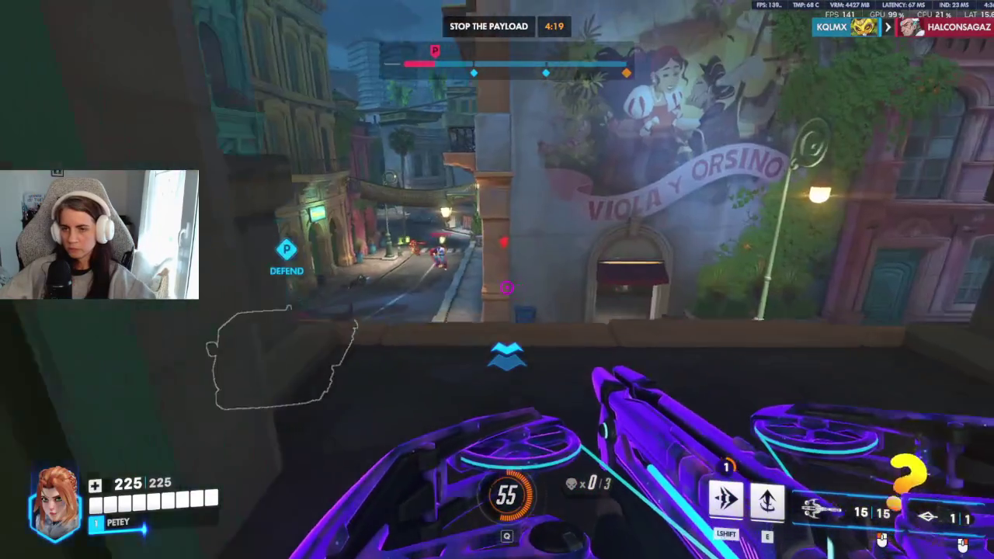
click(507, 288)
click(507, 287)
click(507, 287)
key(shift)
click(507, 288)
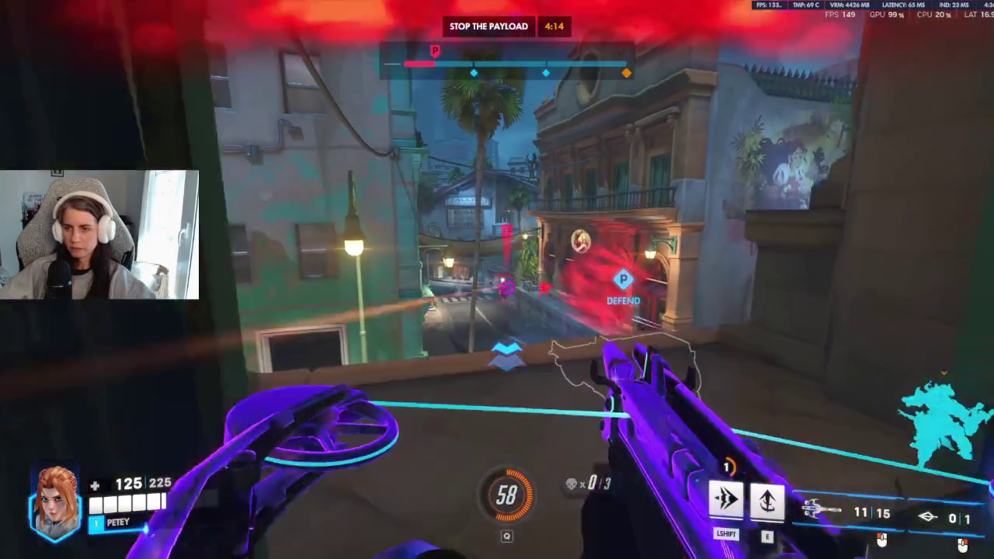
click(507, 288)
click(506, 288)
click(507, 287)
key(r)
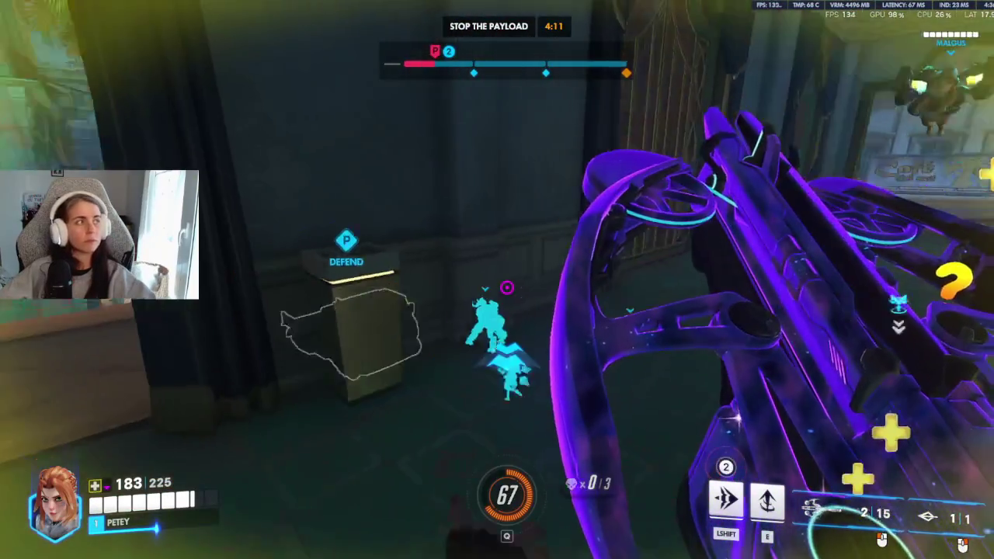
key(shift)
click(507, 288)
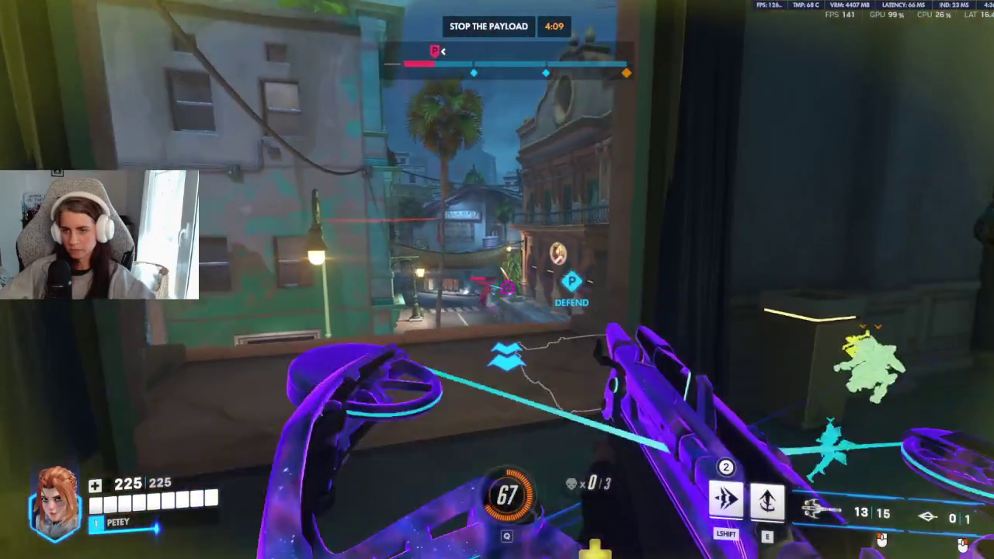
key(r)
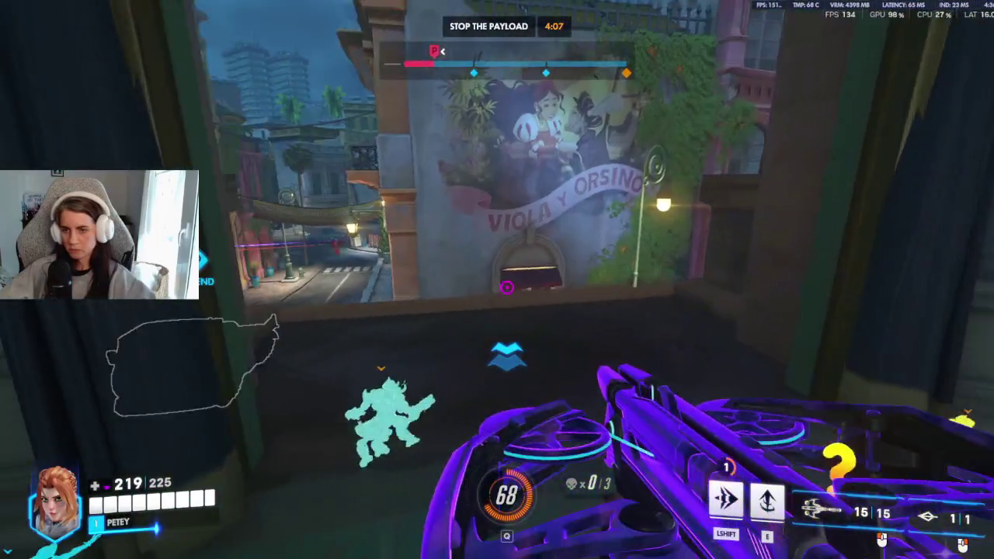
Step: Shoot through the window at enemies on the café street, near the payload and the Orsino wall
click(507, 288)
click(506, 287)
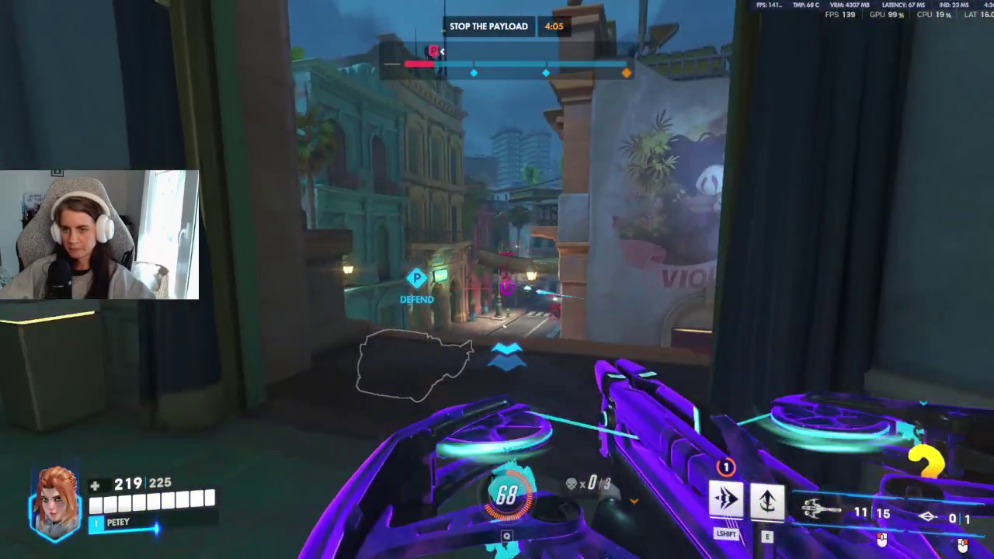
click(507, 287)
click(507, 287)
click(507, 287)
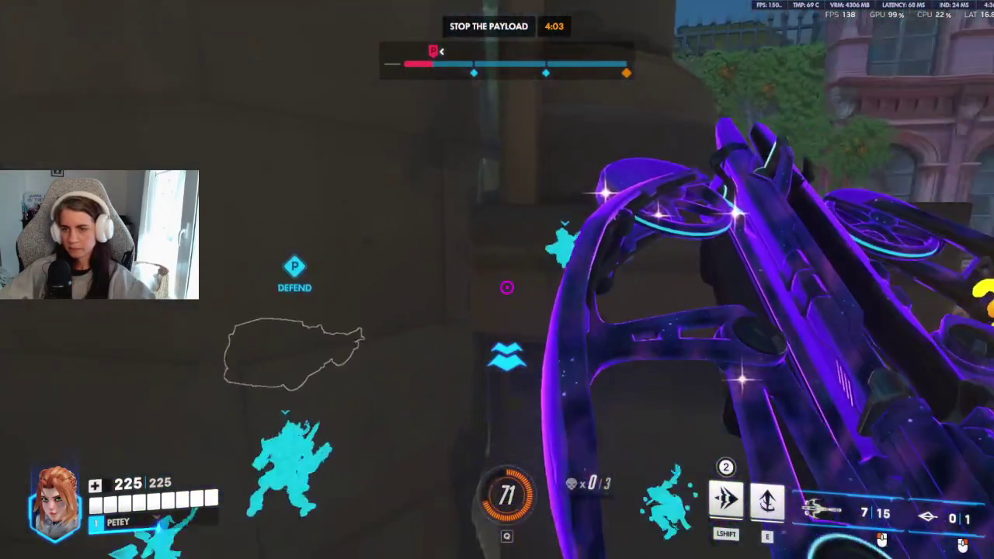
click(507, 288)
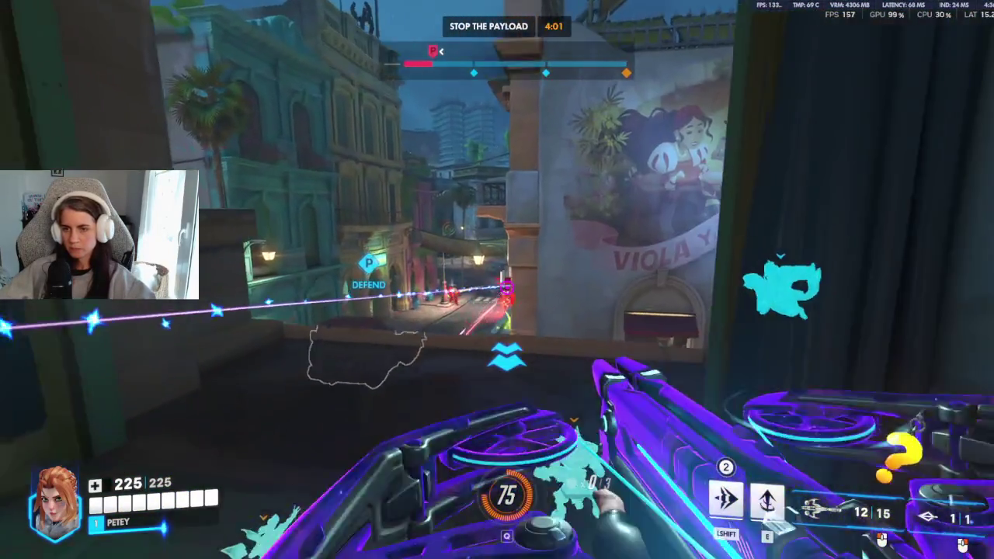
key(r)
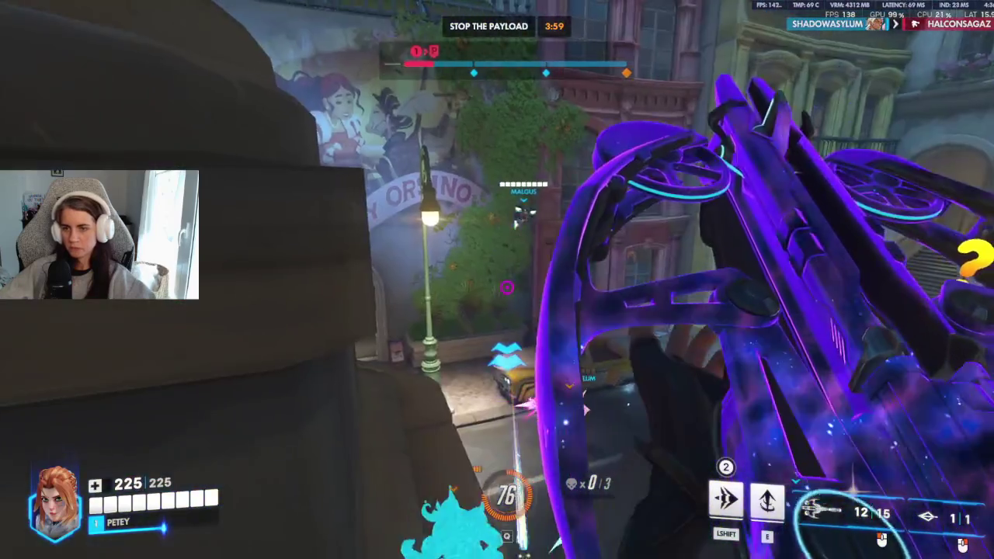
click(507, 287)
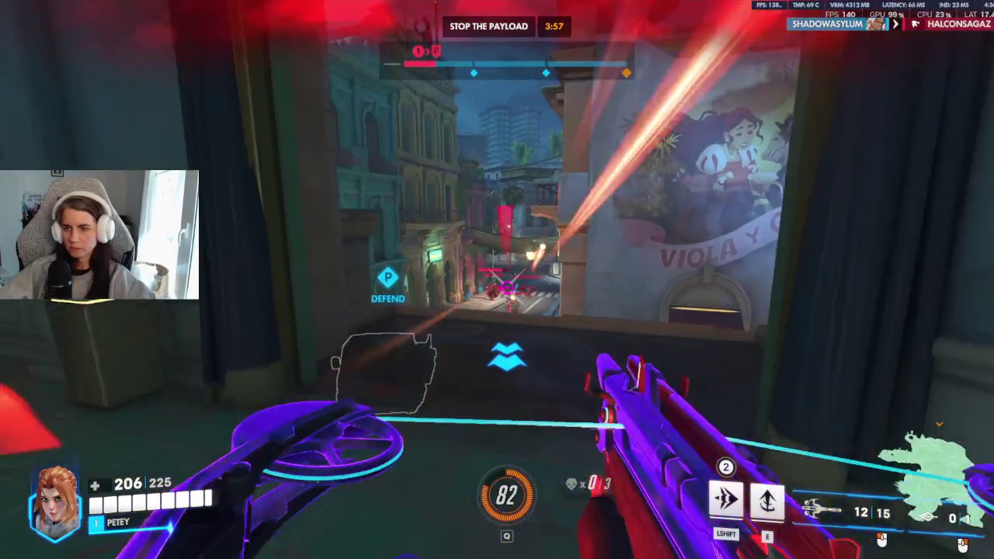
key(r)
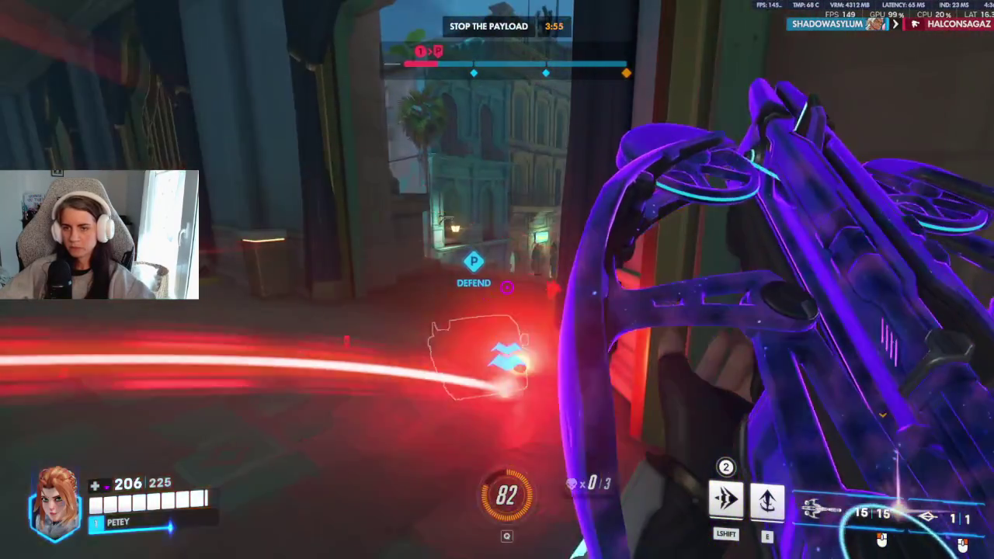
click(506, 288)
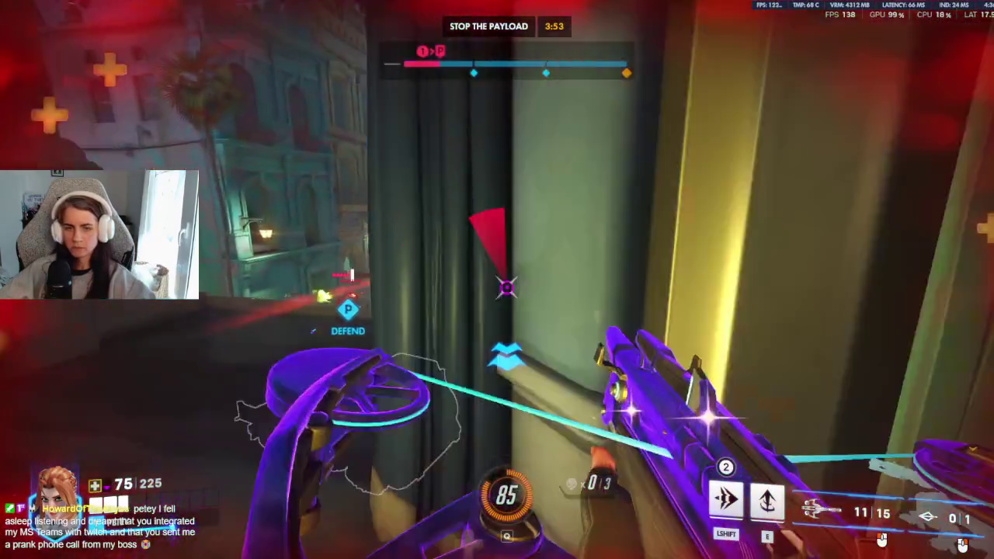
key(r)
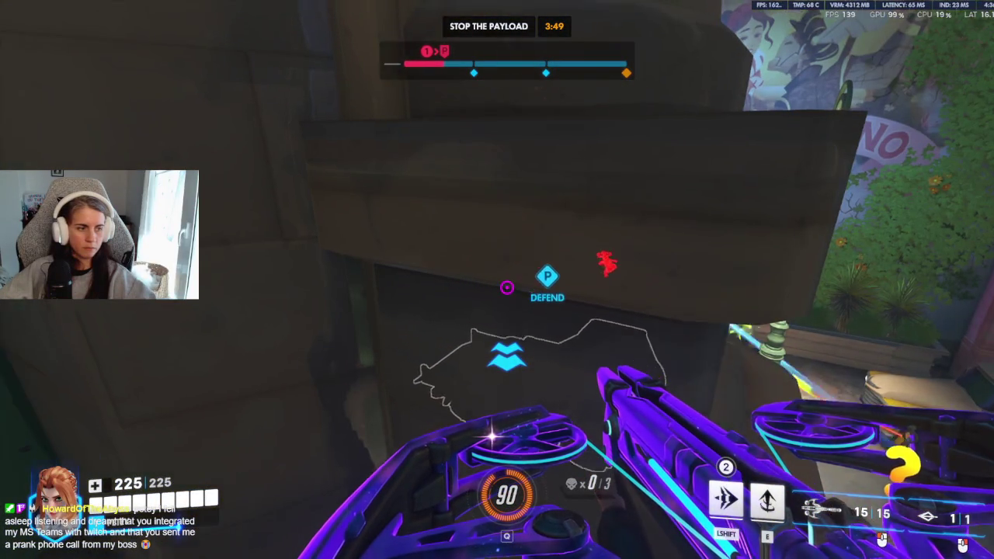
click(507, 288)
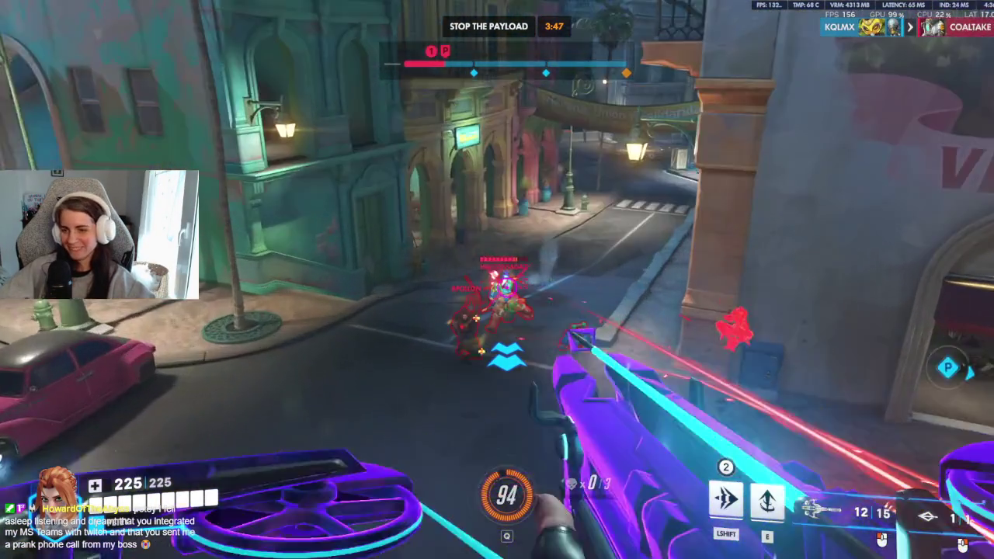
click(507, 287)
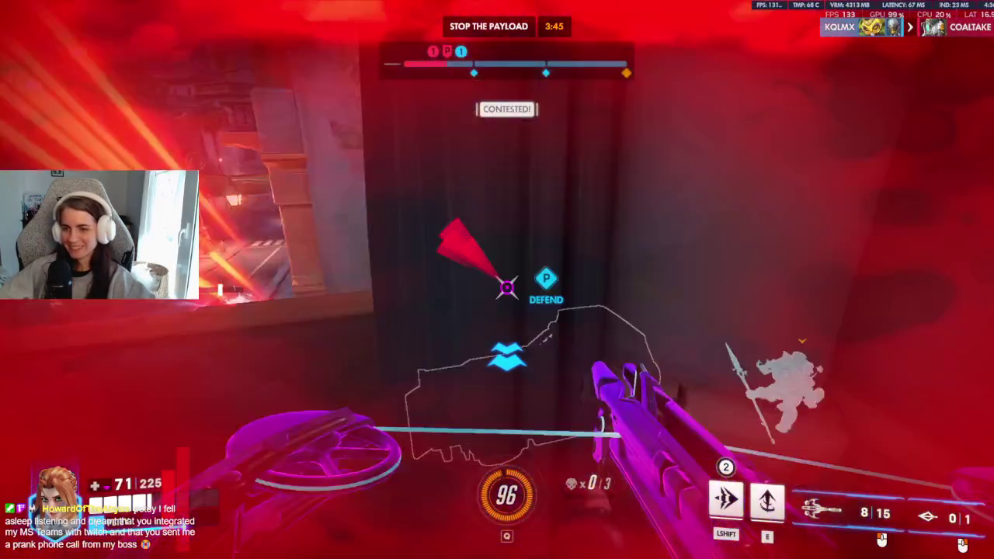
click(506, 288)
click(507, 287)
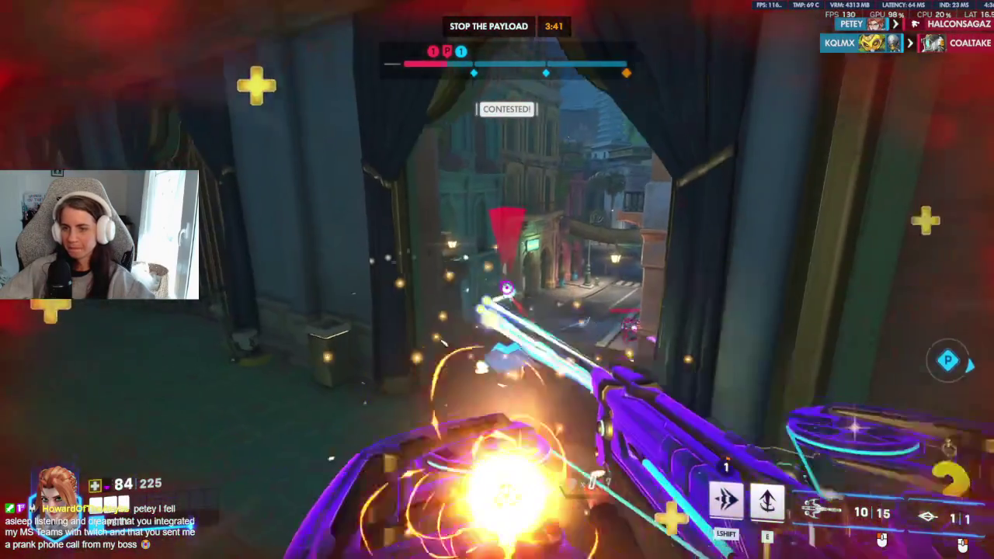
click(507, 288)
Step: Dash to reposition and fight the pushing enemies around the Orsino archway until reaching the perk choice
key(shift)
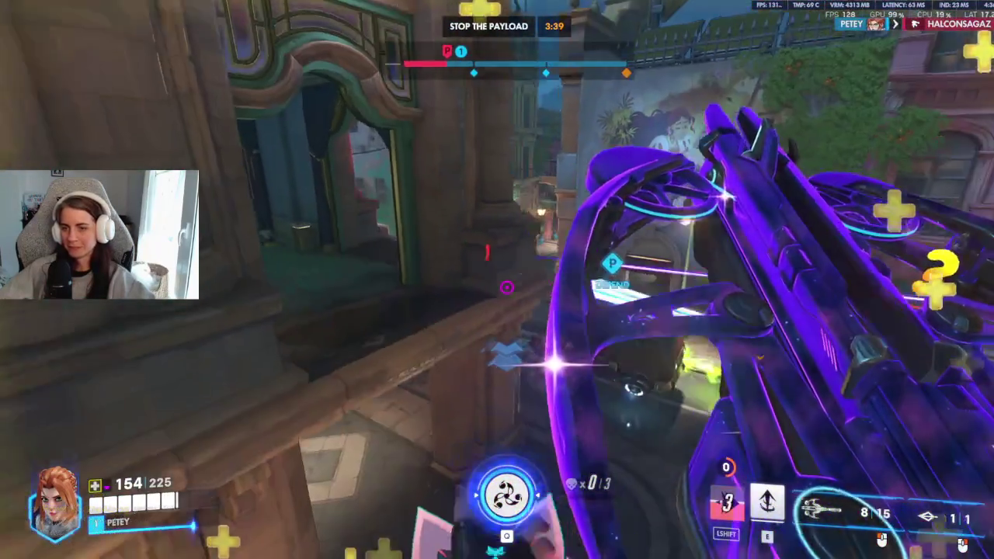
key(r)
click(506, 287)
key(shift)
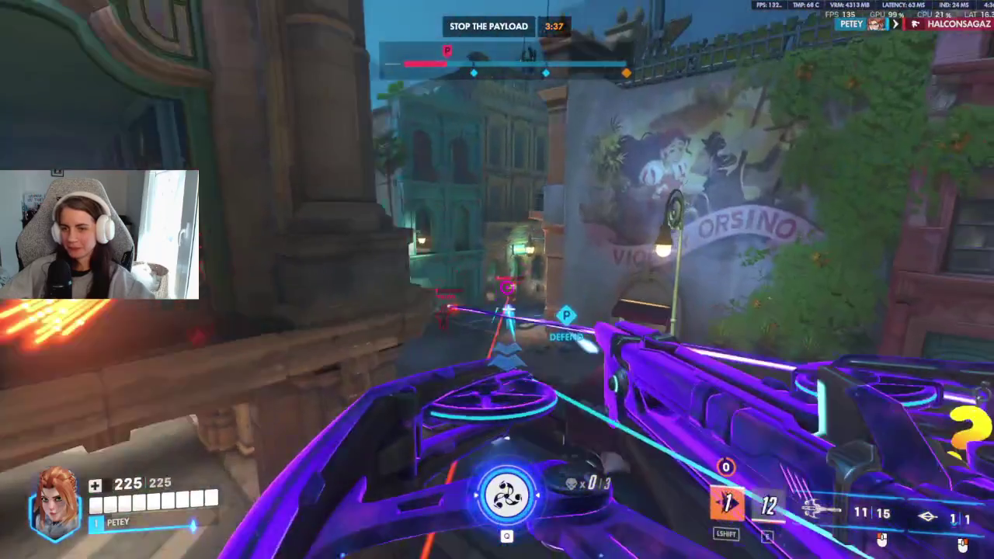
click(507, 287)
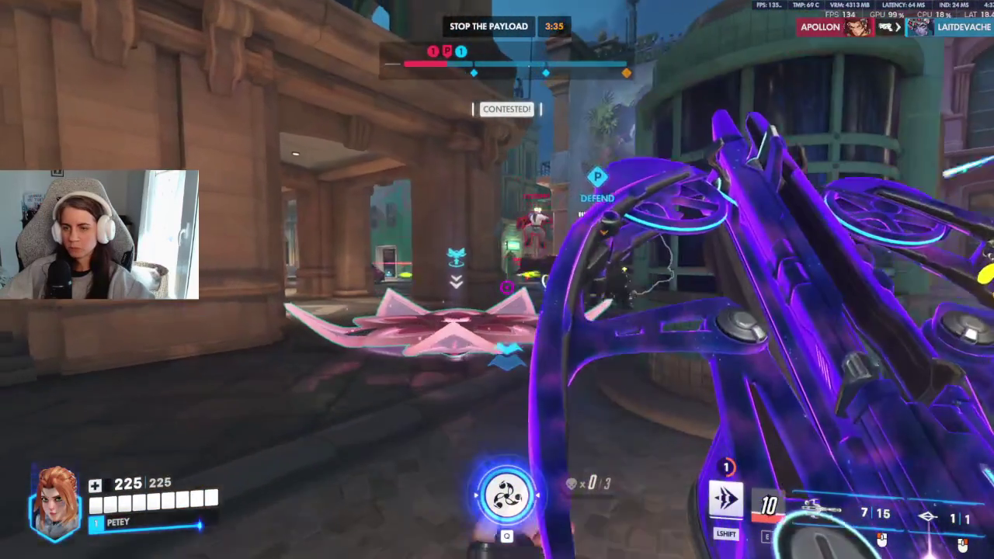
key(r)
click(507, 288)
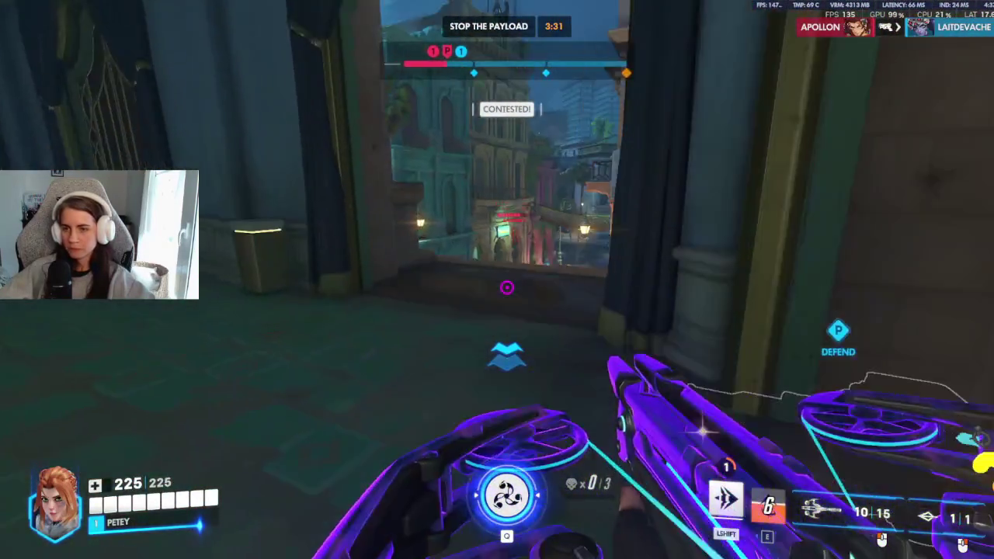
click(507, 287)
click(506, 288)
click(506, 288)
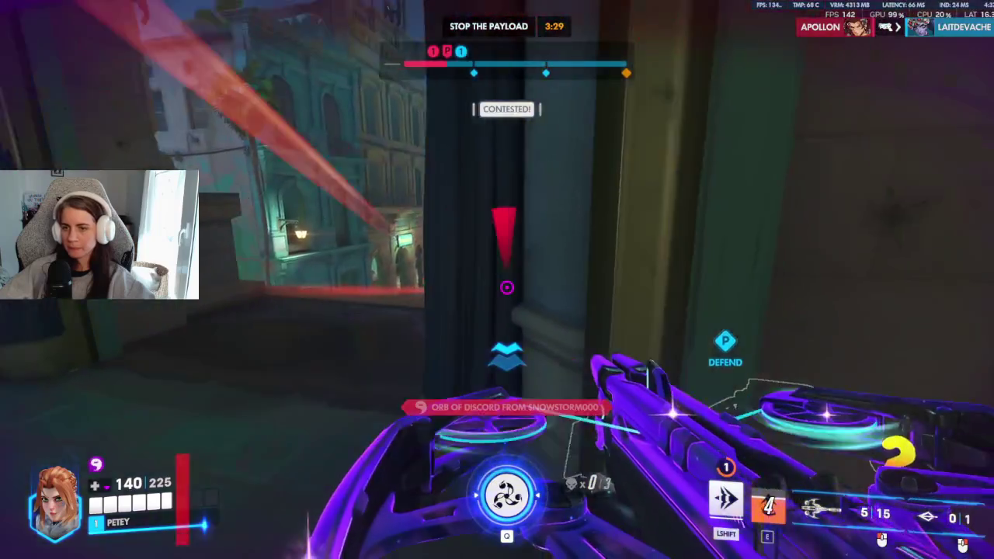
key(r)
key(shift)
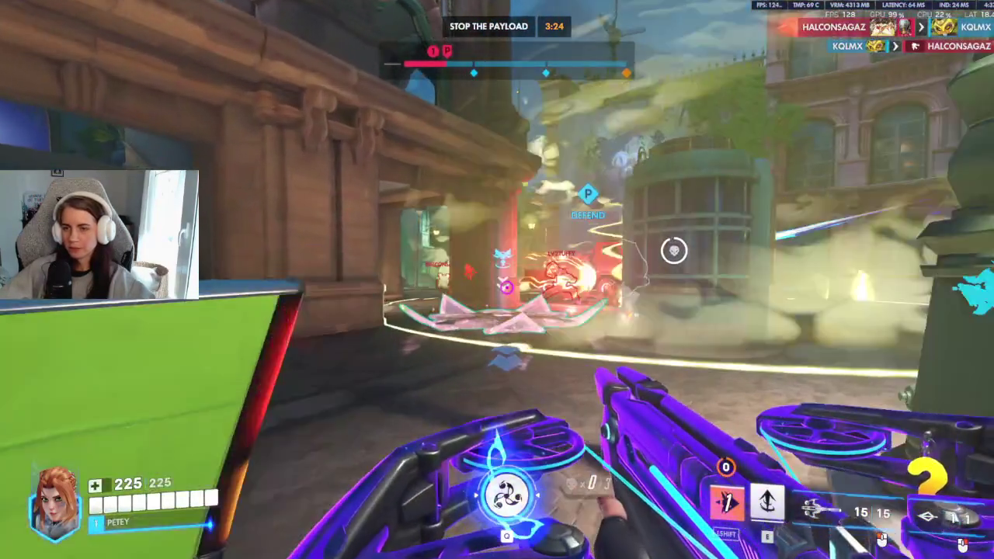
click(506, 287)
click(506, 287)
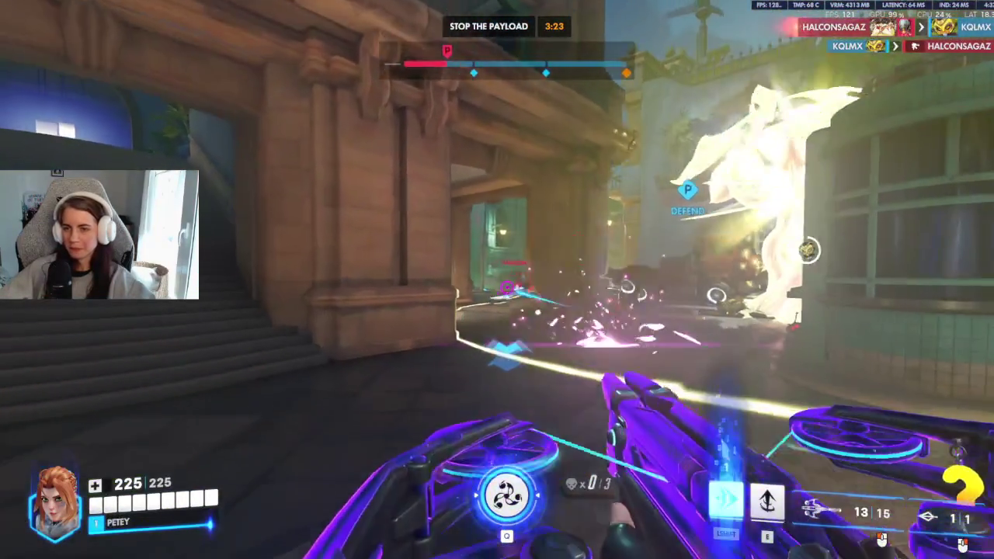
click(507, 287)
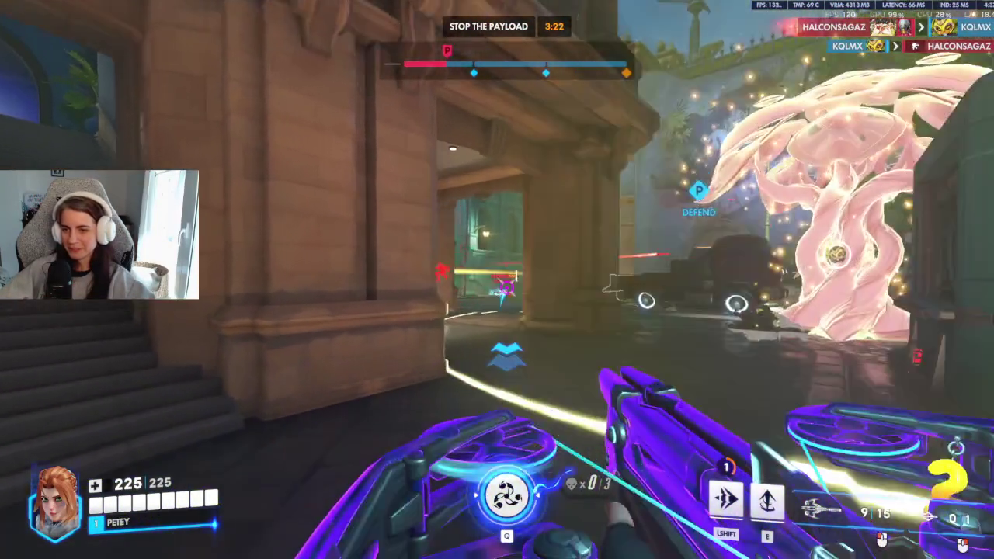
click(507, 287)
click(506, 288)
click(507, 288)
click(506, 287)
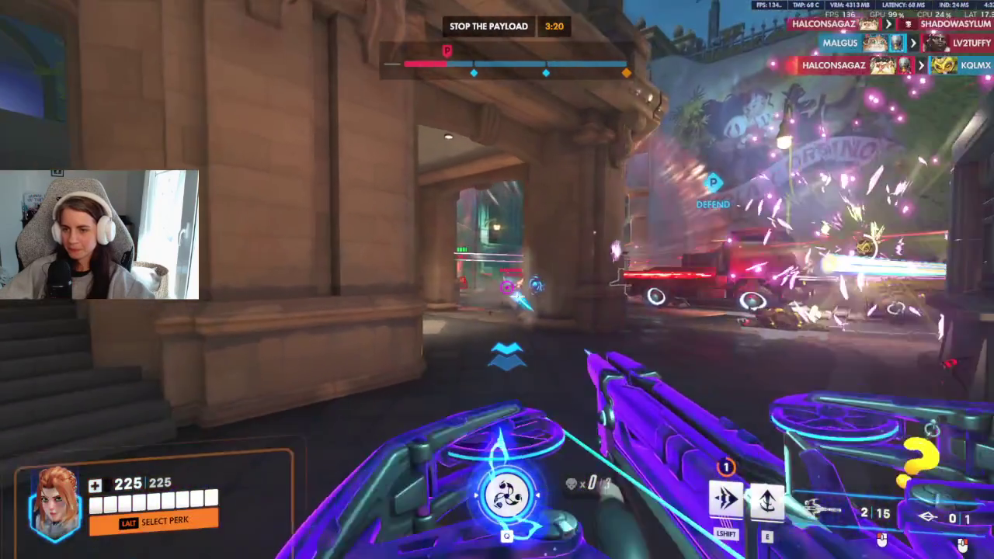
key(r)
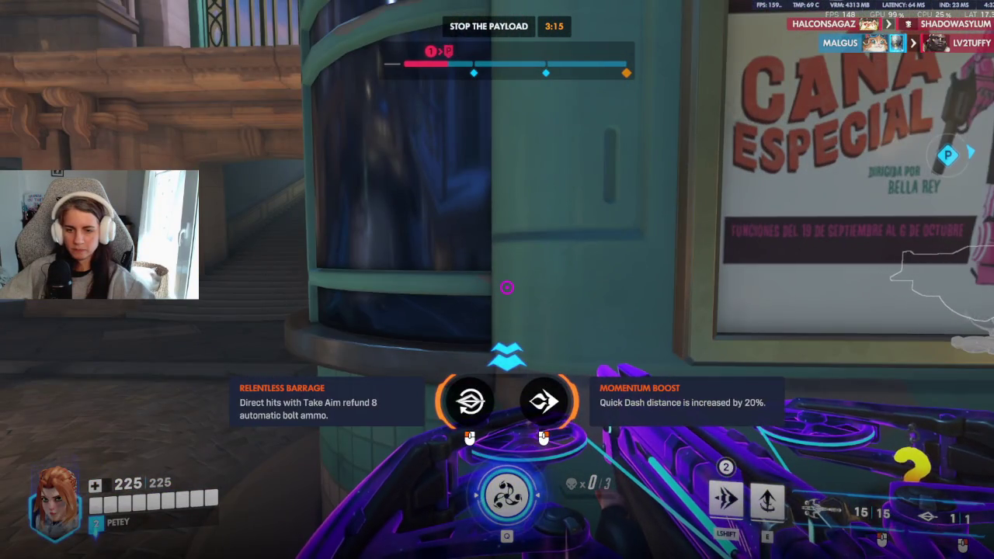
Step: Equip the Relentless Barrage perk, then attack with aimed bolts, an updraft and a dash
click(506, 288)
right_click(506, 288)
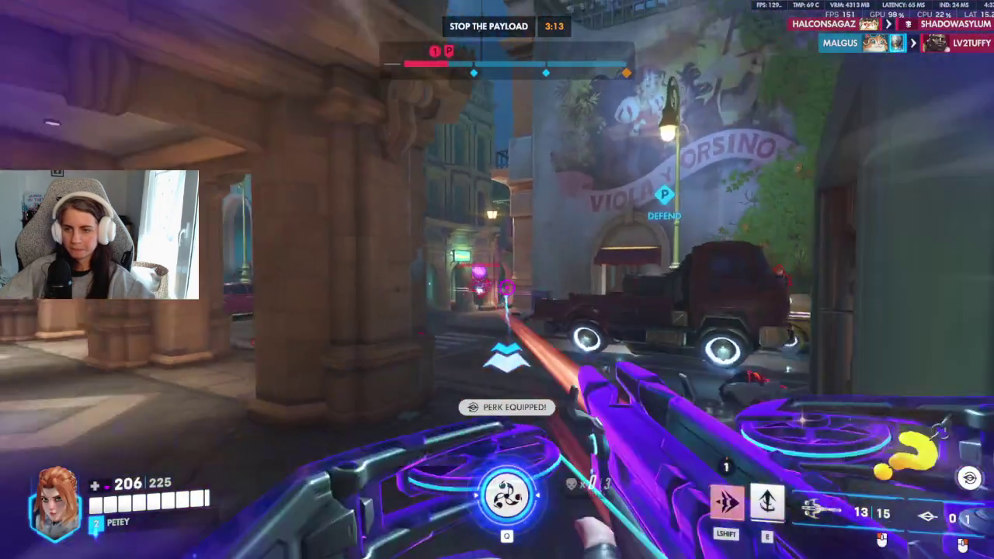
key(e)
click(506, 287)
right_click(507, 287)
click(507, 287)
key(shift)
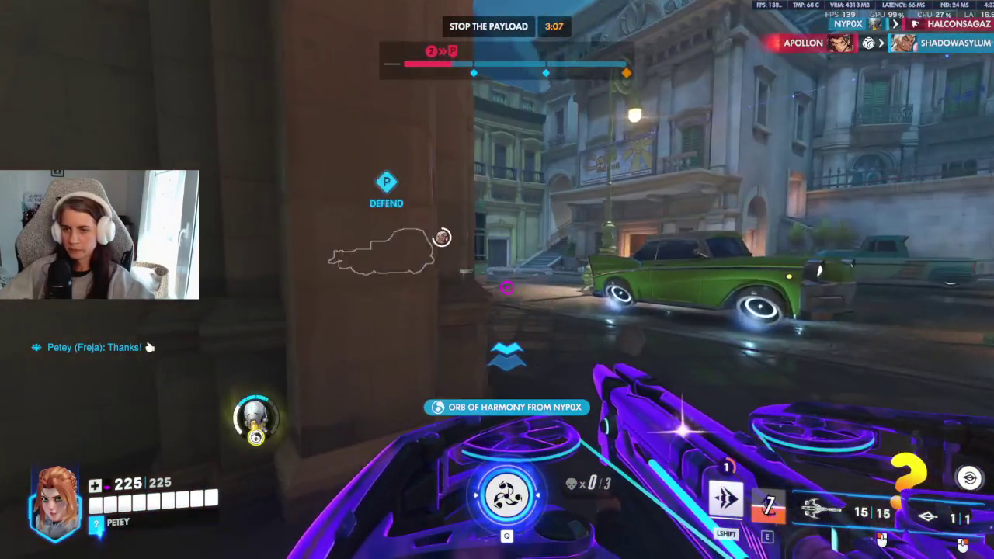
Step: Keep shooting enemies down the street, reloading between volleys, until eliminated and respawned
click(506, 288)
click(507, 287)
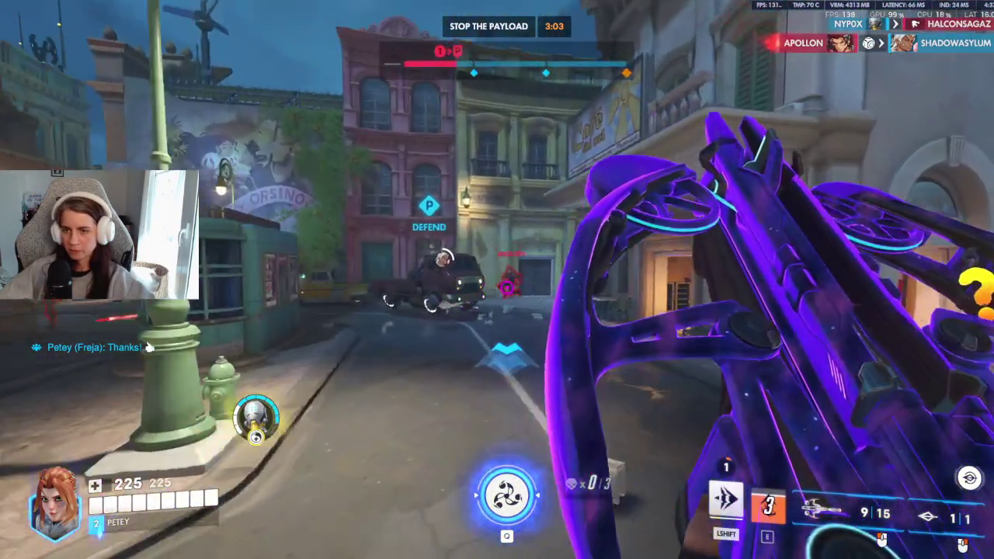
key(r)
click(507, 288)
click(507, 287)
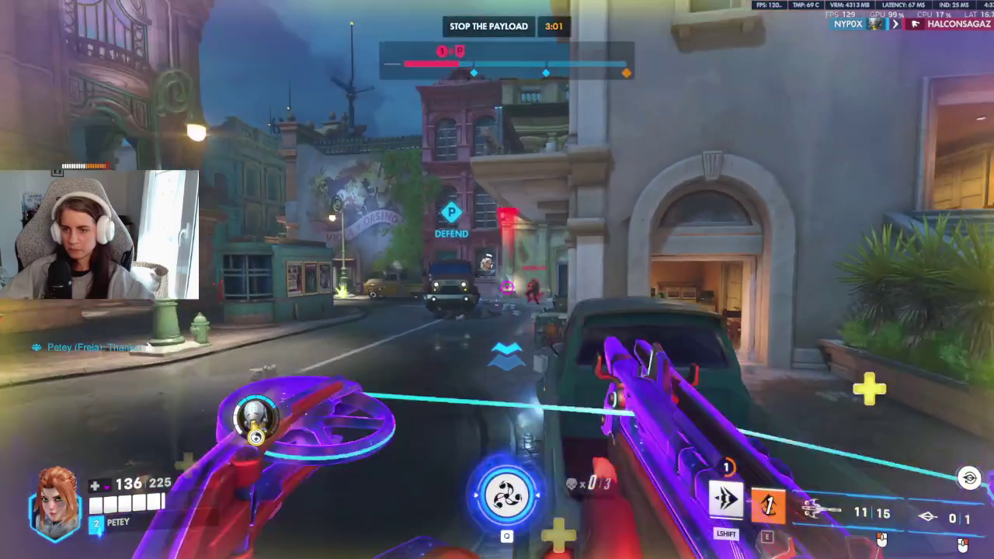
click(507, 287)
click(506, 288)
click(506, 287)
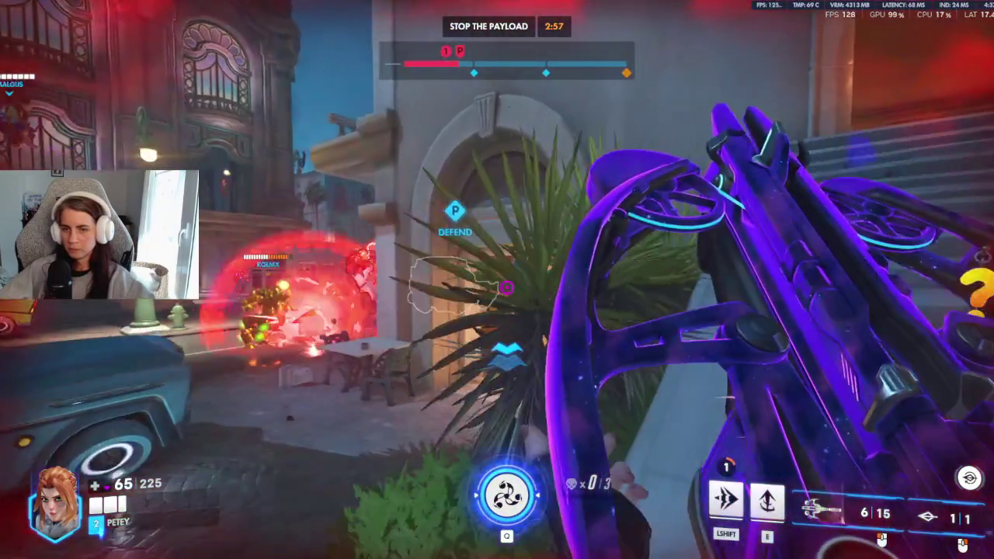
key(r)
click(506, 288)
click(507, 287)
click(506, 287)
key(r)
click(507, 287)
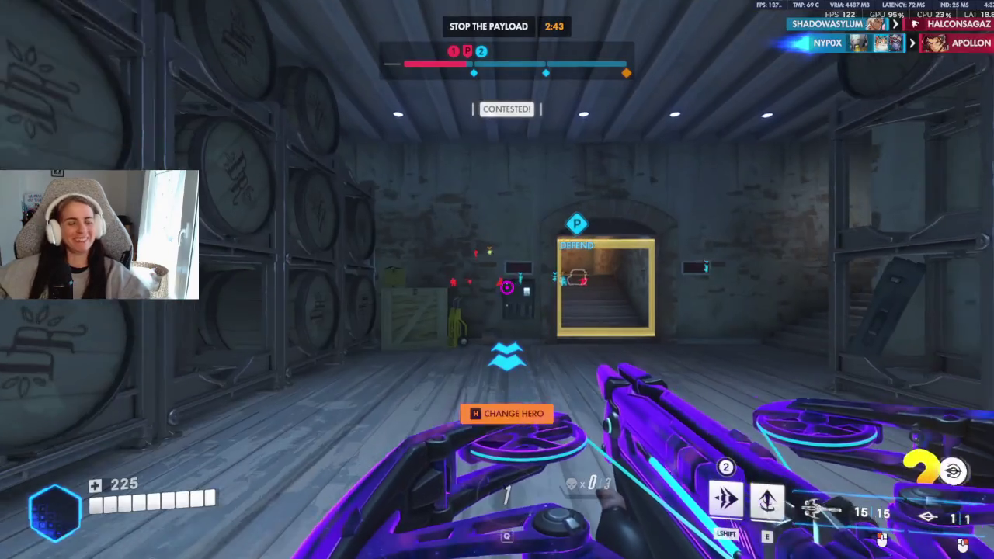
Step: Dash out of spawn toward the green gate, updraft and shoot enemies through the doorway
key(w)
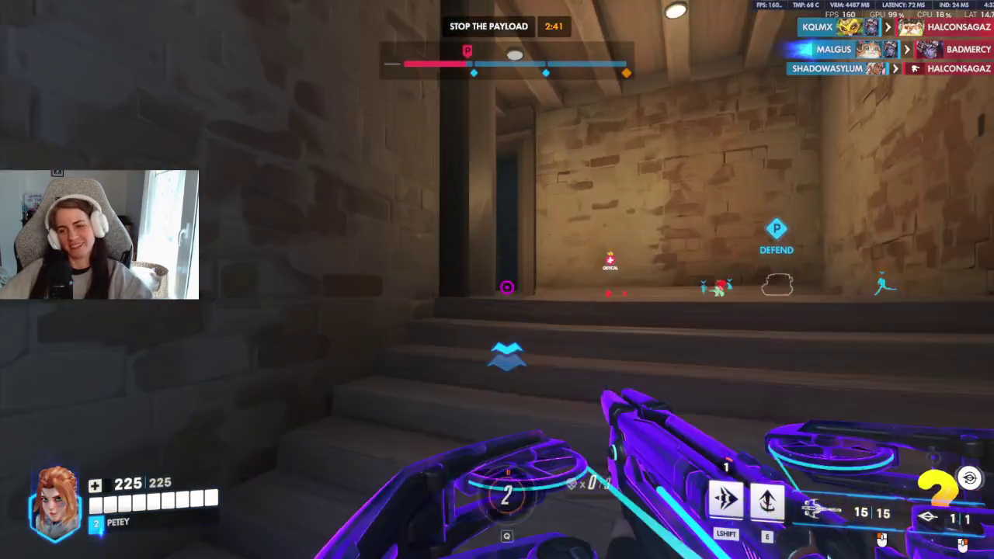
key(shift)
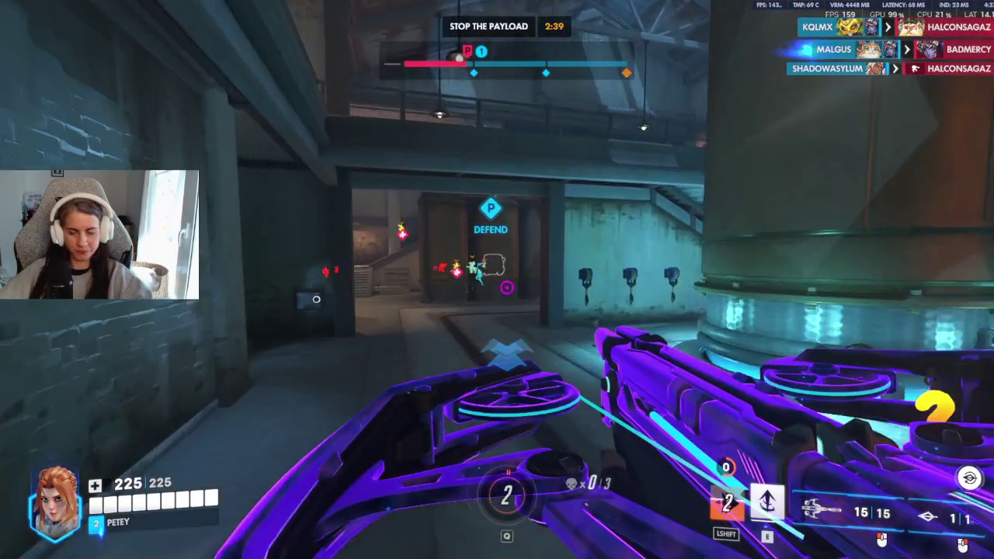
key(w)
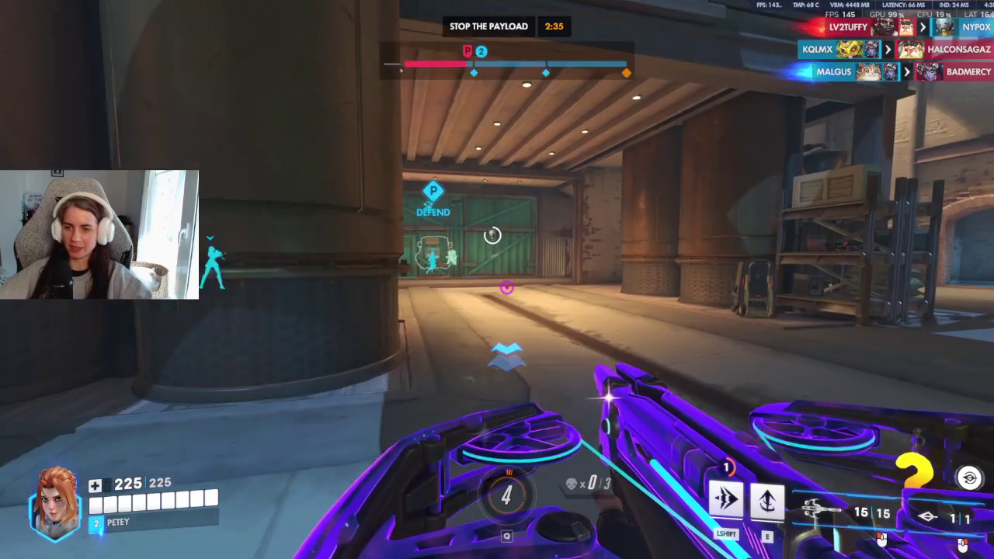
key(shift)
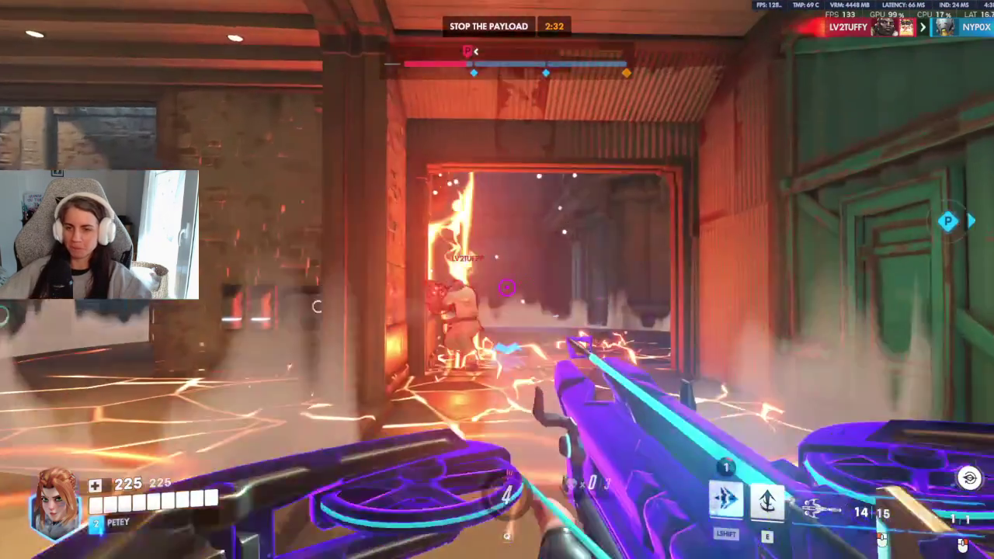
key(e)
click(497, 280)
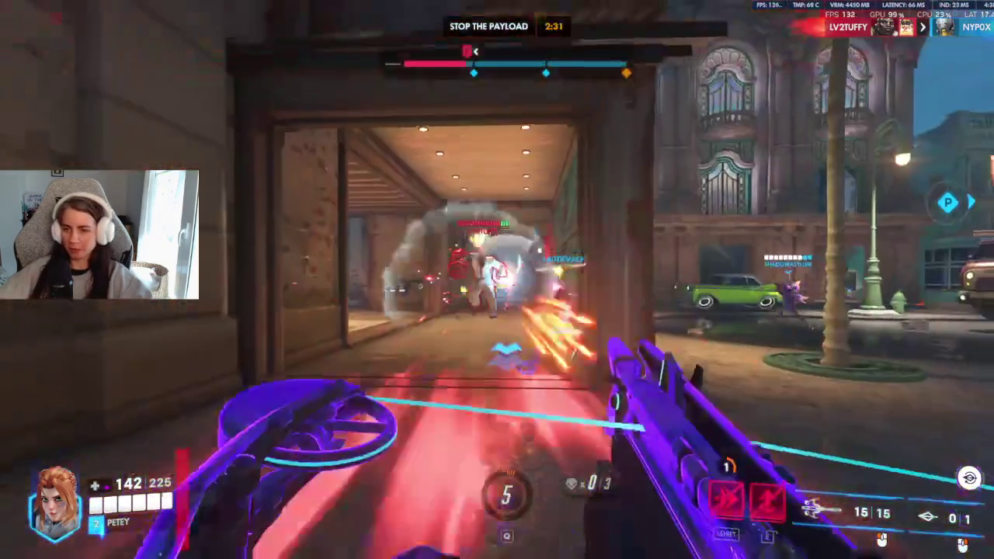
click(497, 279)
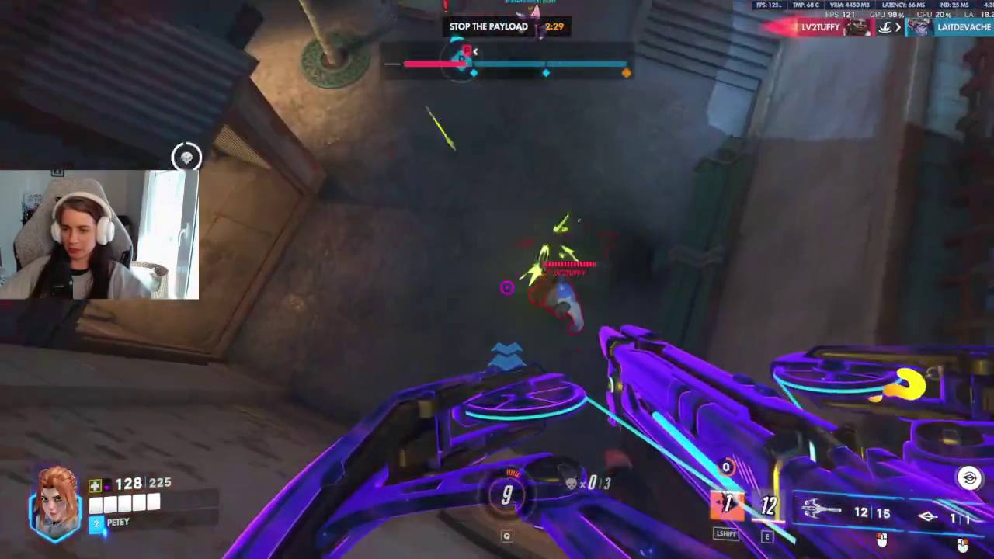
click(507, 288)
click(507, 287)
click(506, 287)
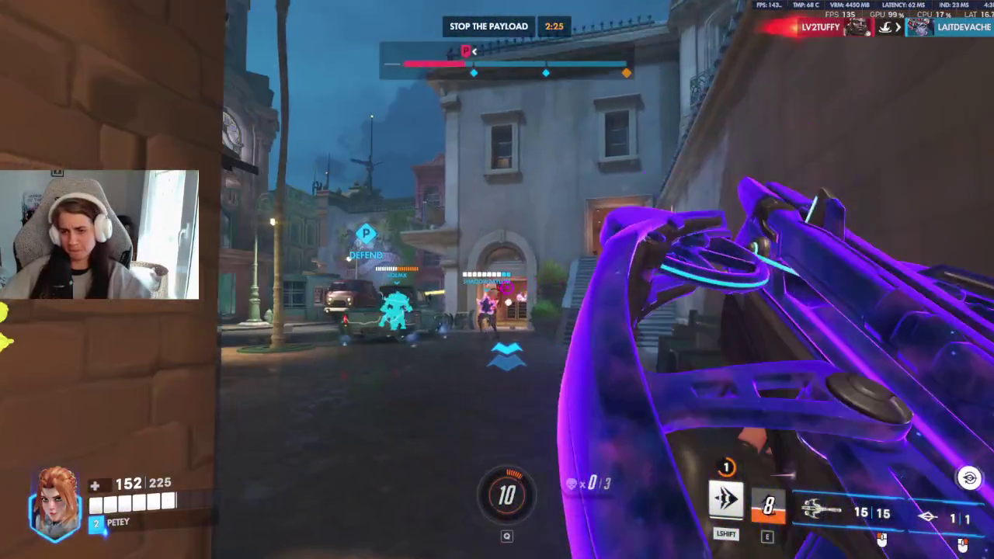
click(497, 280)
click(497, 280)
click(497, 279)
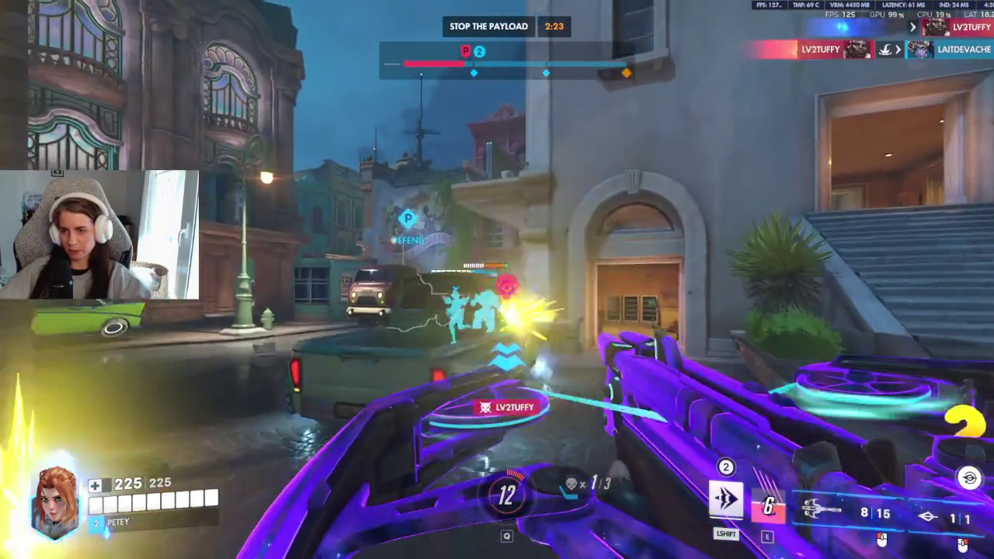
key(r)
Step: Dash up toward the van and fire at enemies near the kiosk and doorway
key(shift)
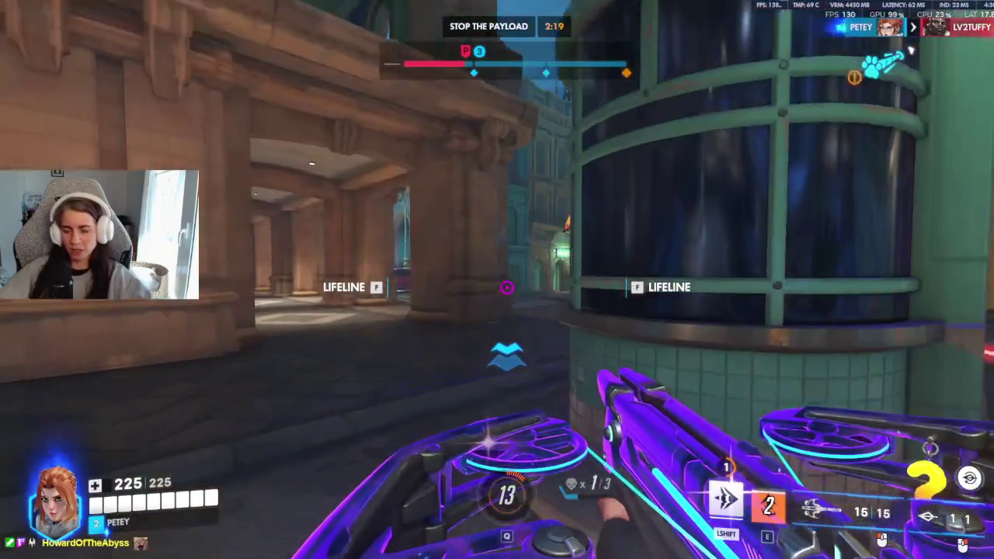
click(507, 287)
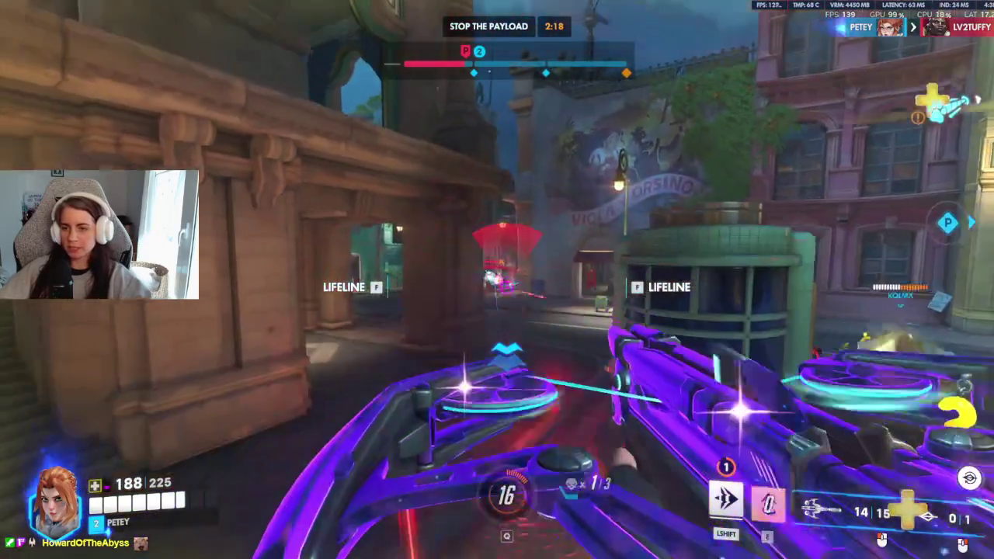
click(497, 280)
click(497, 279)
click(497, 280)
key(r)
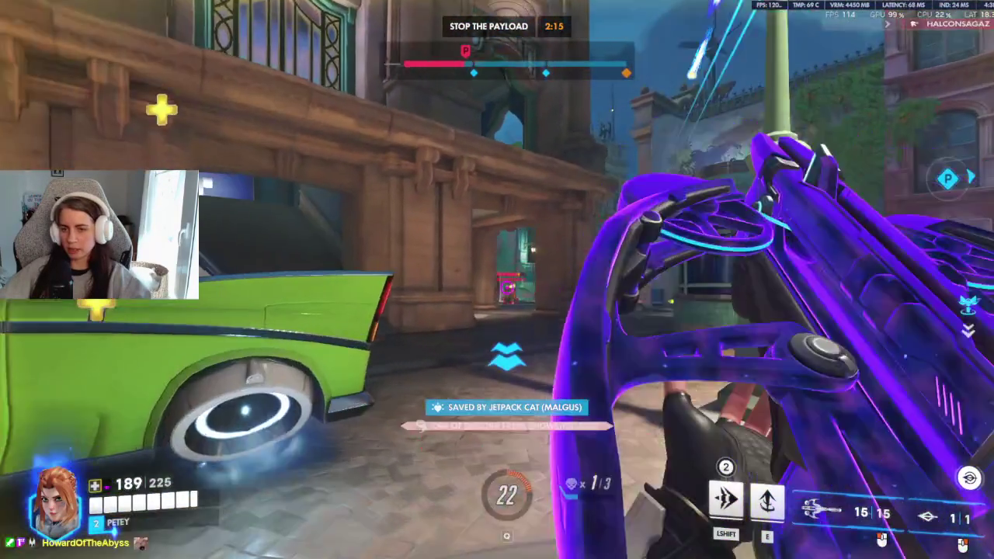
click(497, 280)
click(497, 280)
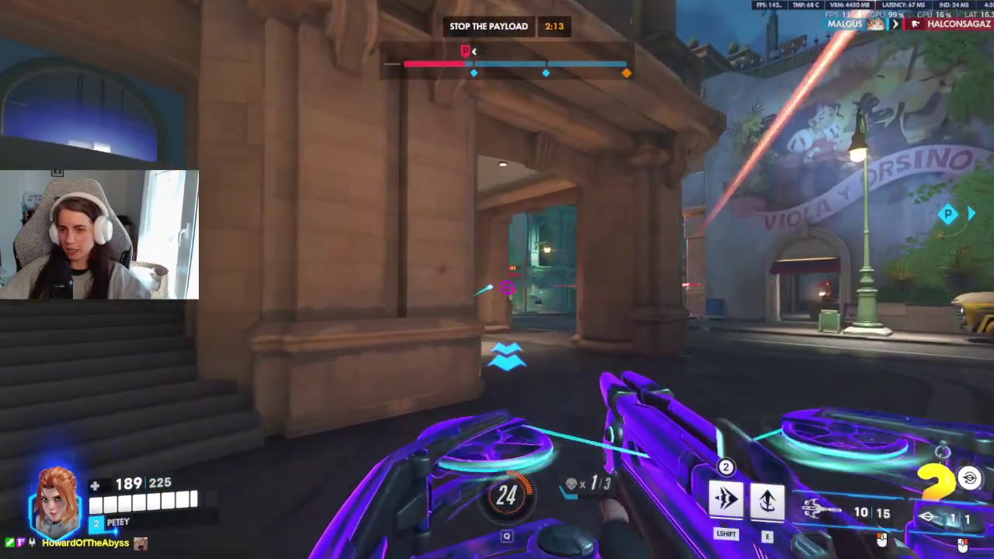
click(497, 280)
click(497, 280)
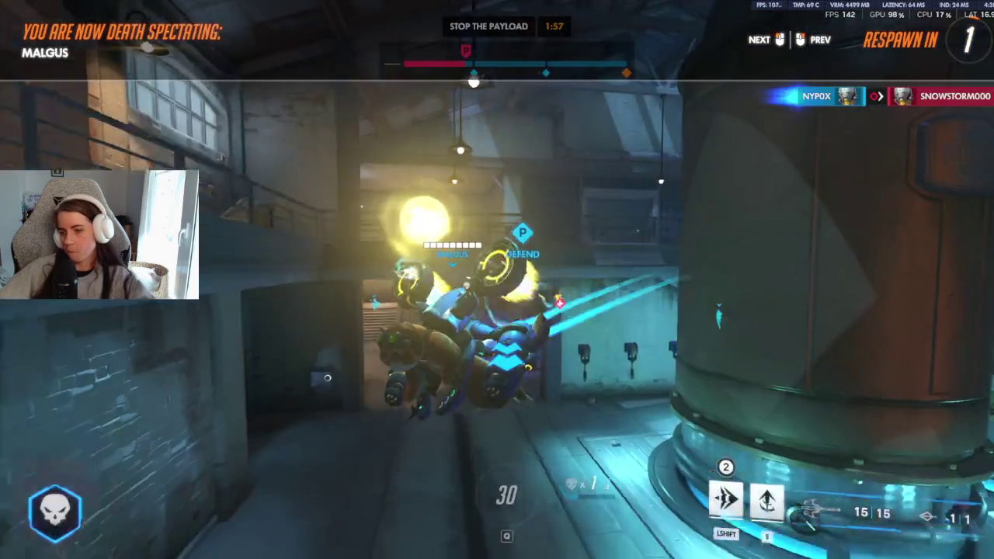
Step: Head from the spawn room back toward the Defend marker and payload doorway
key(w)
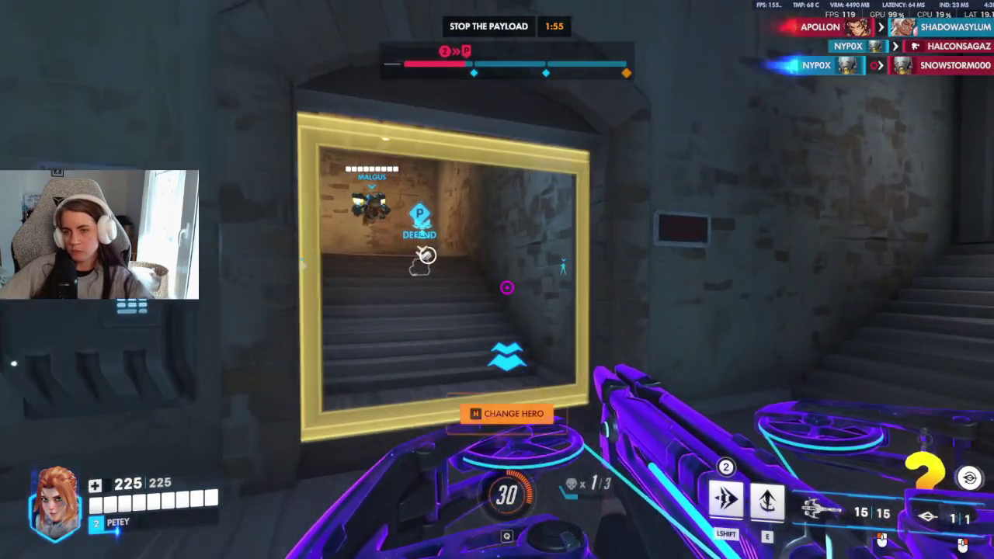
key(w)
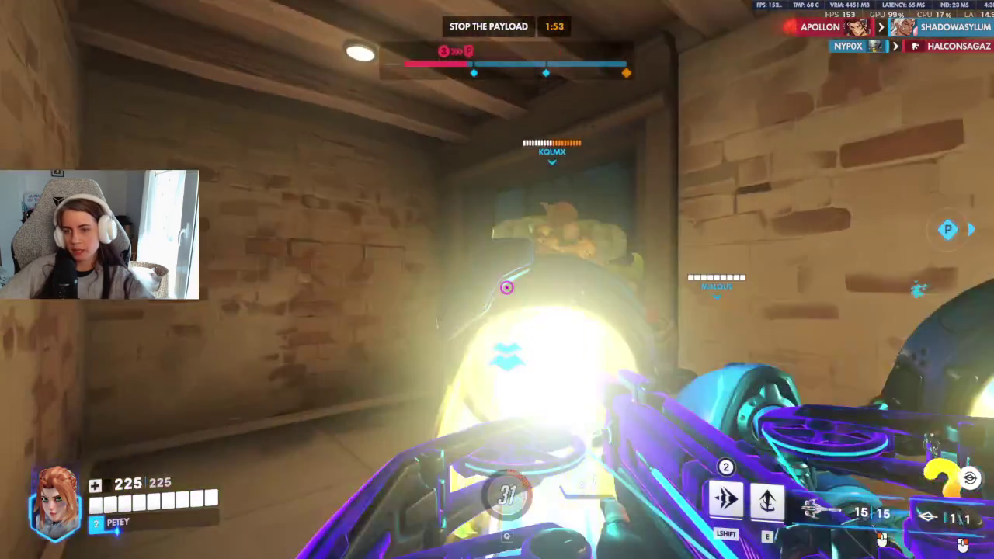
key(w)
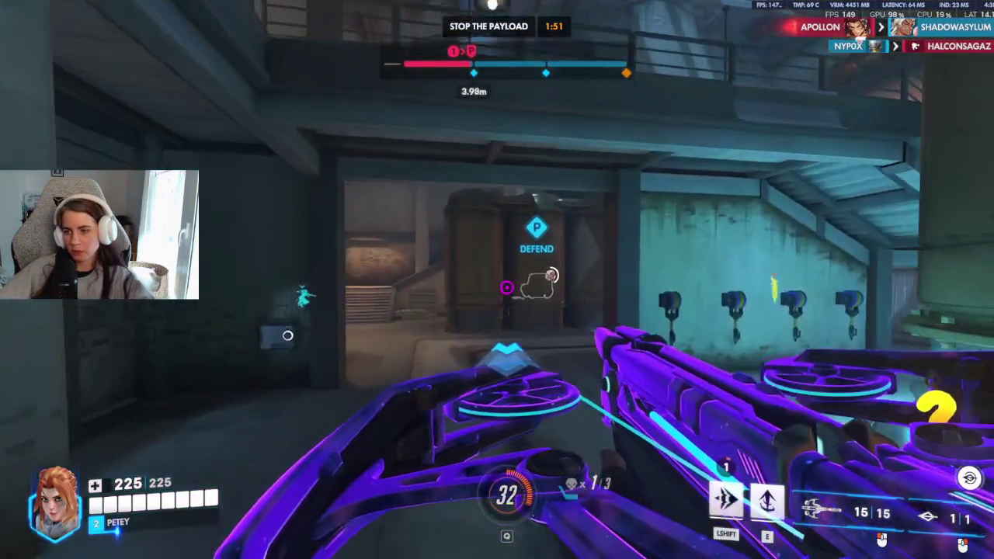
key(shift)
key(w)
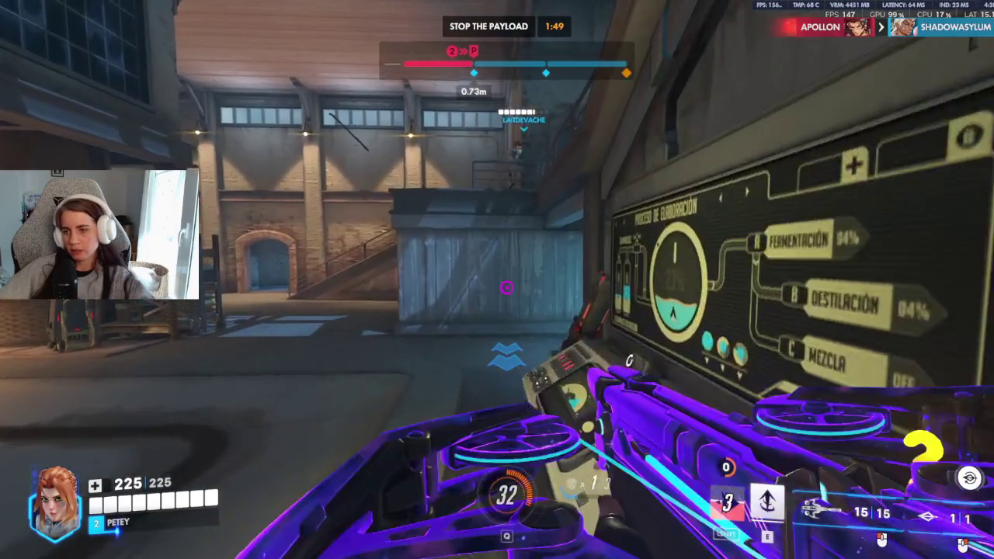
key(w)
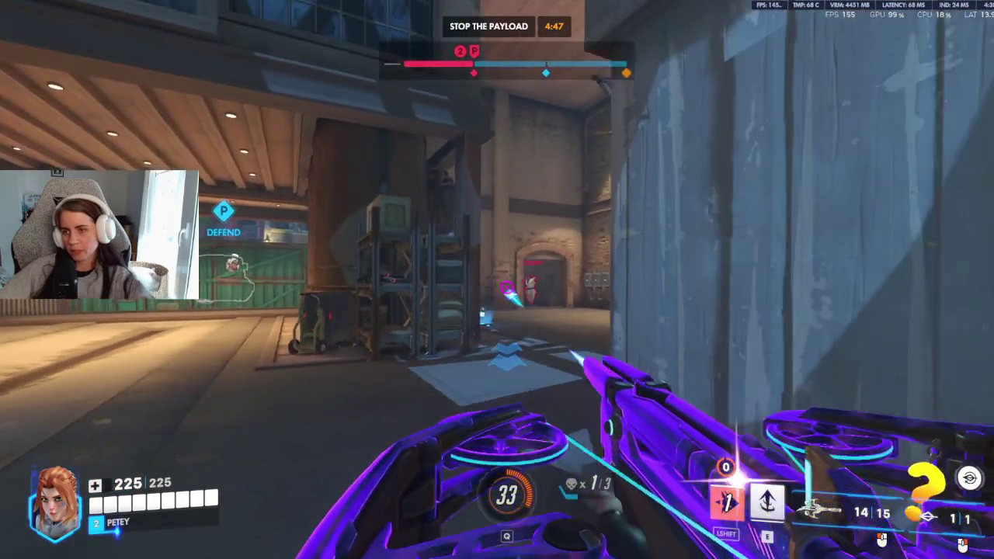
key(w)
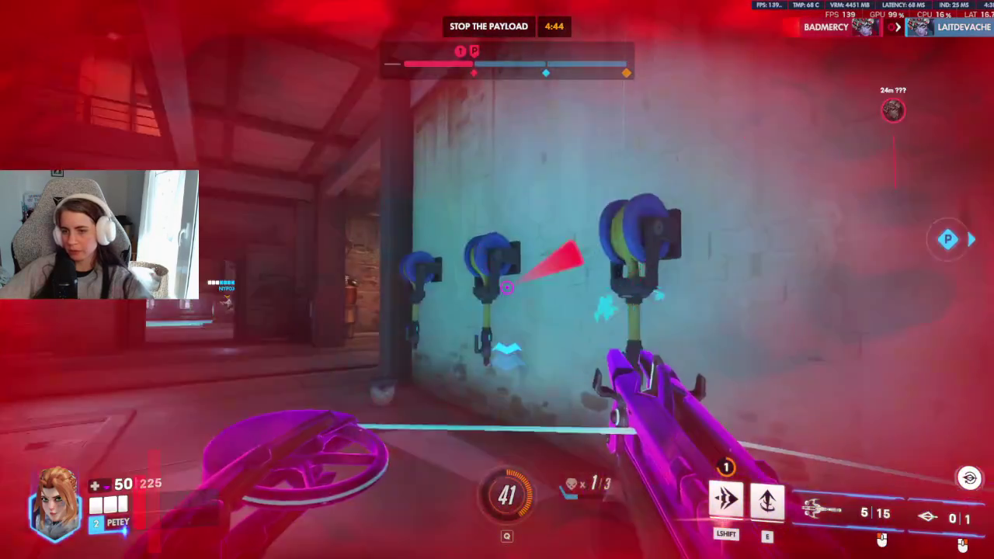
Step: Fight the attackers beside the stairs until eliminated, then skip the death cam
click(497, 280)
key(shift)
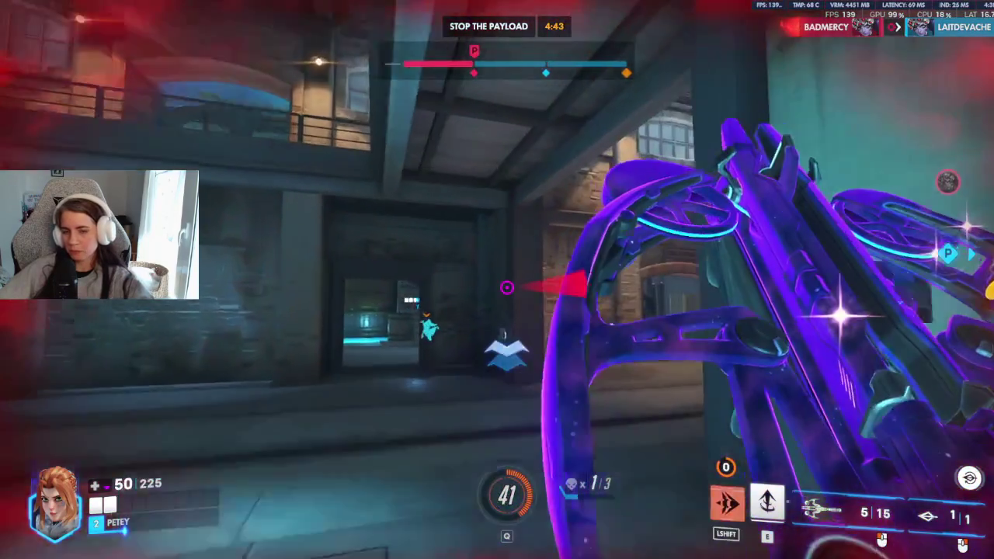
key(r)
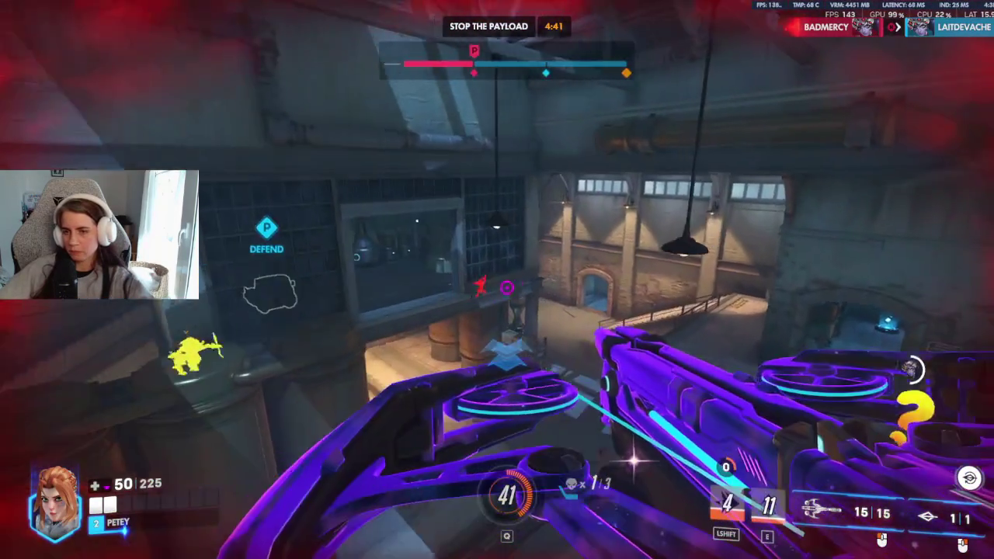
key(w)
click(498, 279)
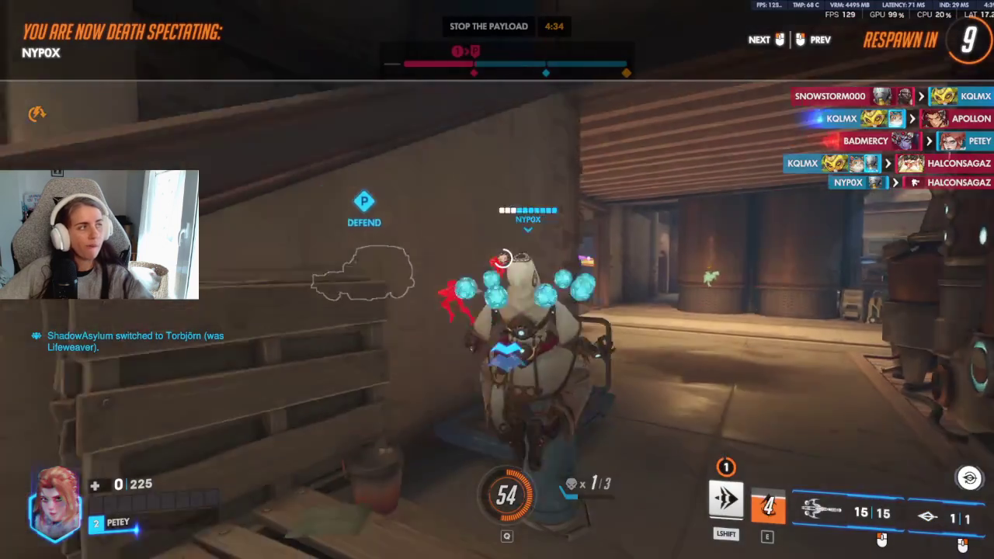
click(497, 279)
Step: Cycle between spectated teammates during the respawn timer, then walk out of spawn
click(497, 280)
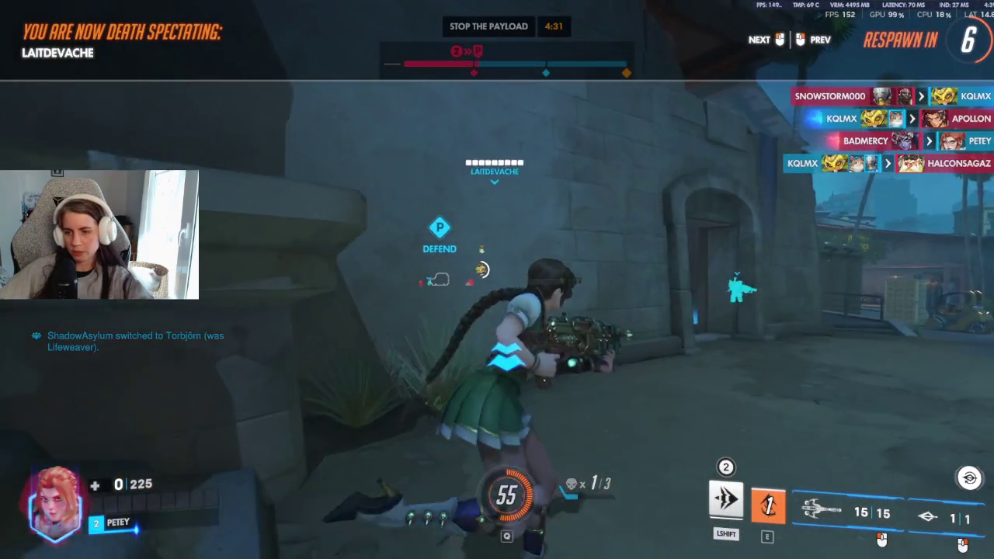
click(497, 280)
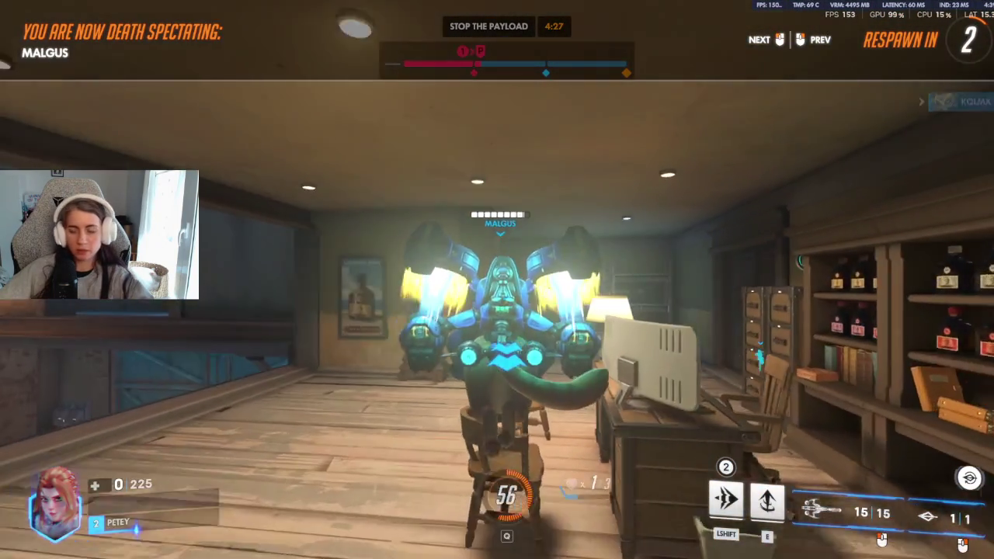
click(497, 280)
key(w)
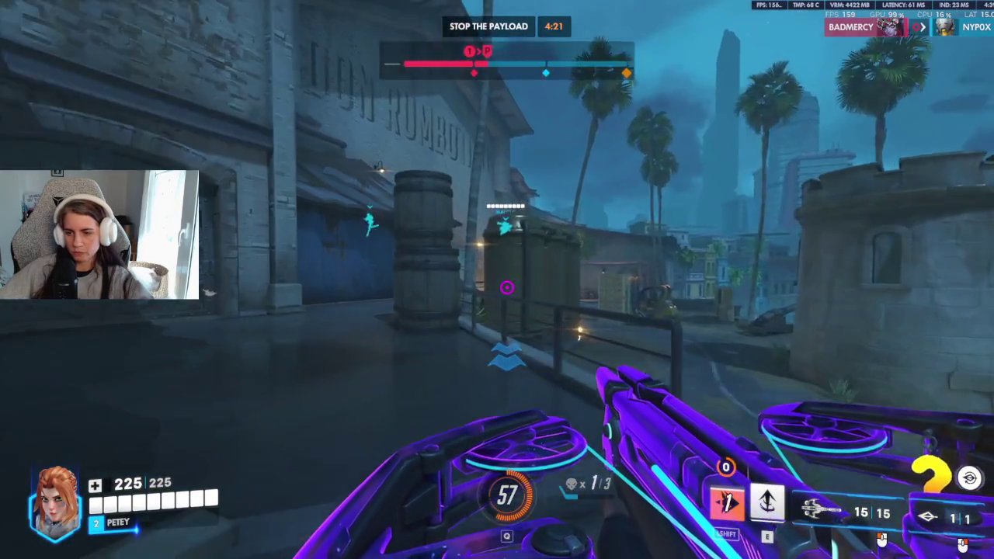
Step: Run through the alley toward the staircase and dash into the next room
key(w)
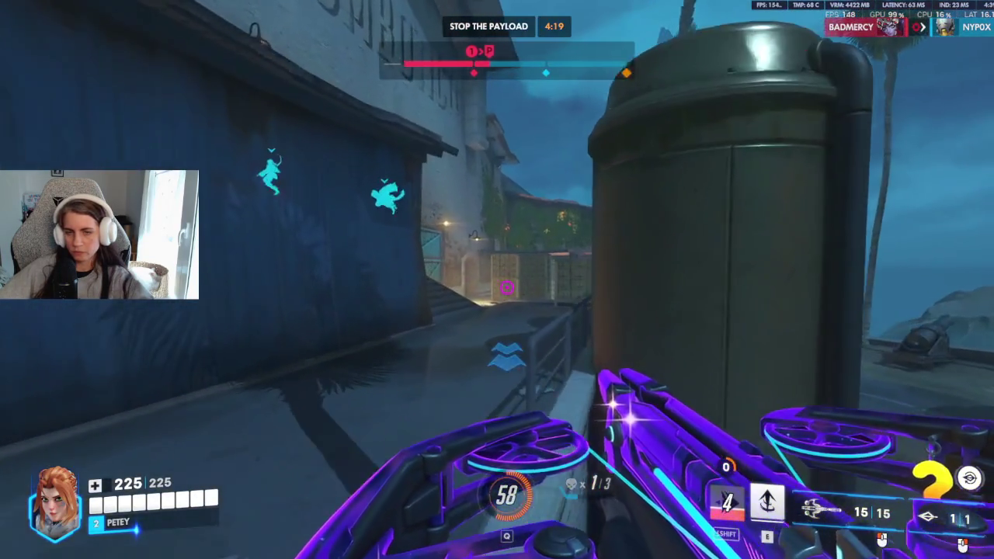
key(w)
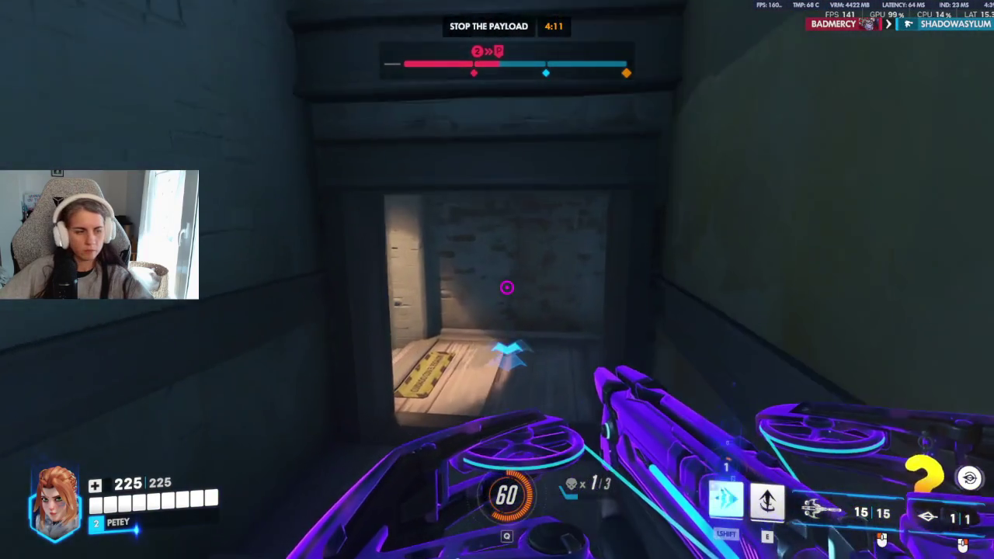
key(shift)
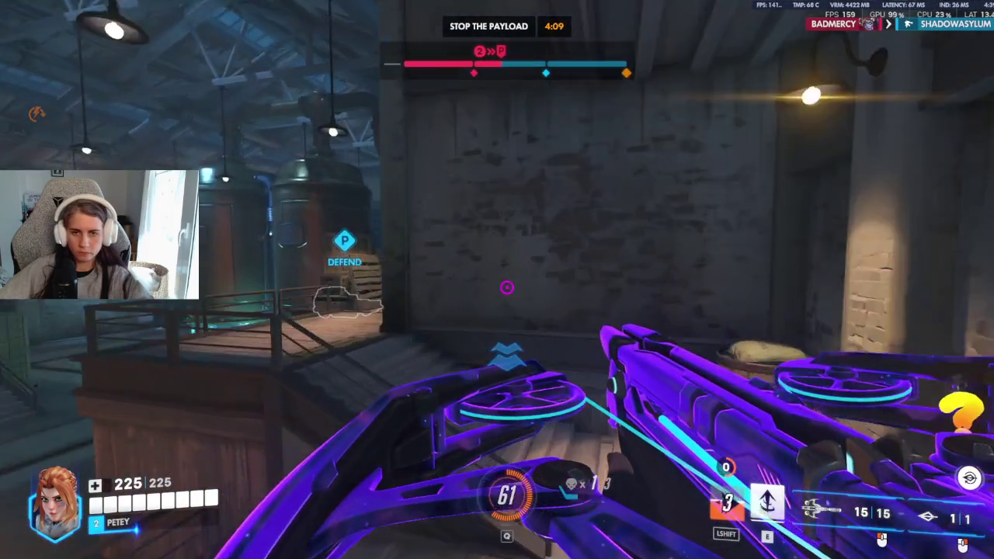
Step: Shoot at attackers around the defend point, reloading twice and updrafting into the air
click(507, 288)
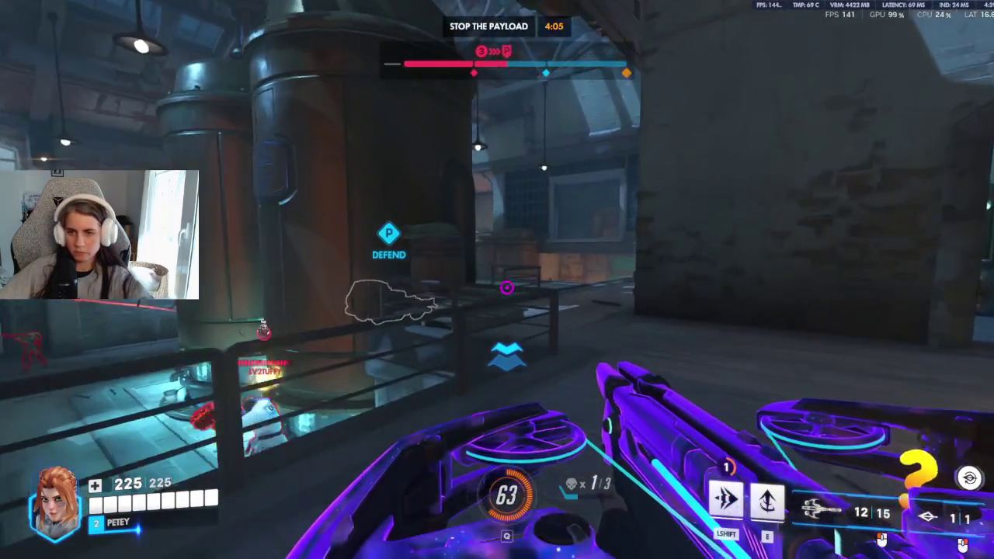
click(507, 287)
click(507, 288)
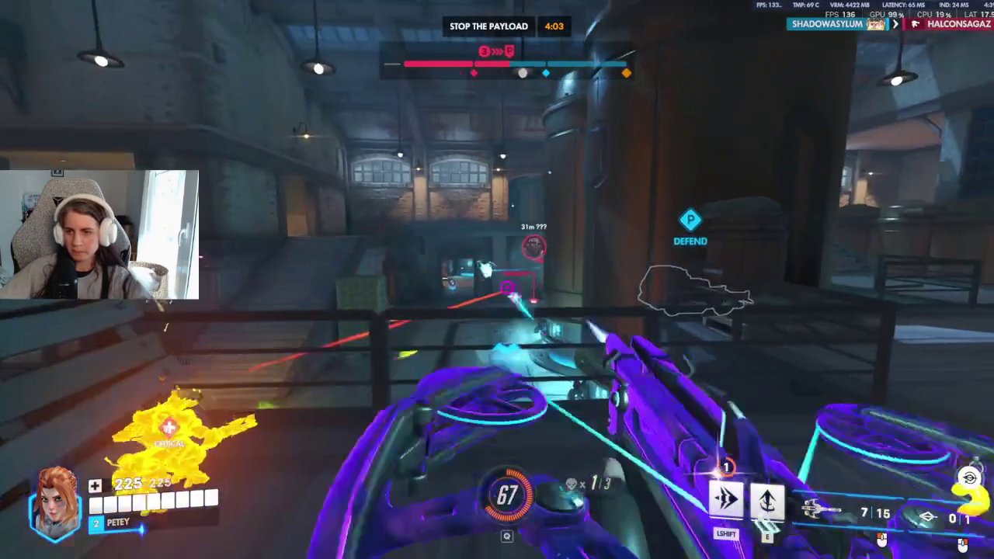
key(r)
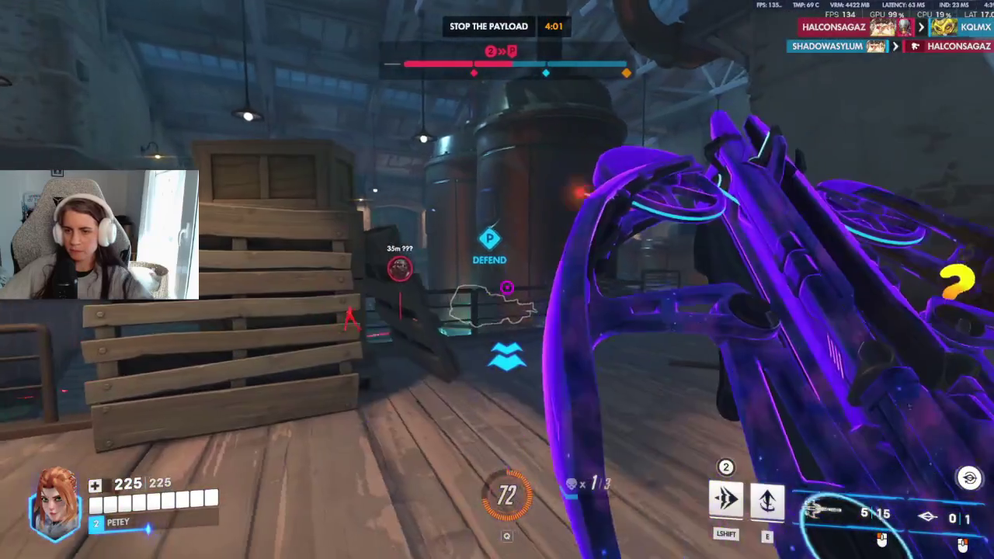
click(506, 287)
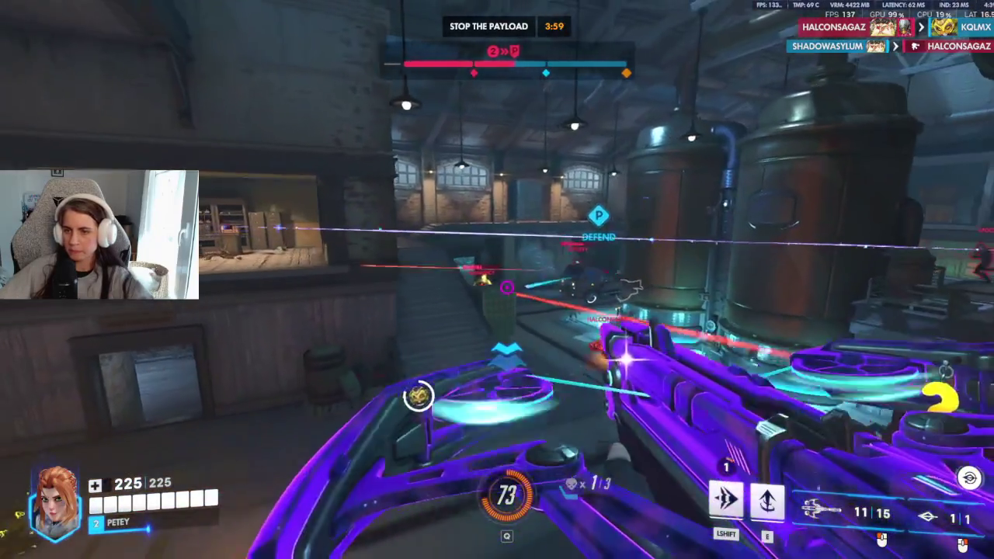
key(e)
click(507, 288)
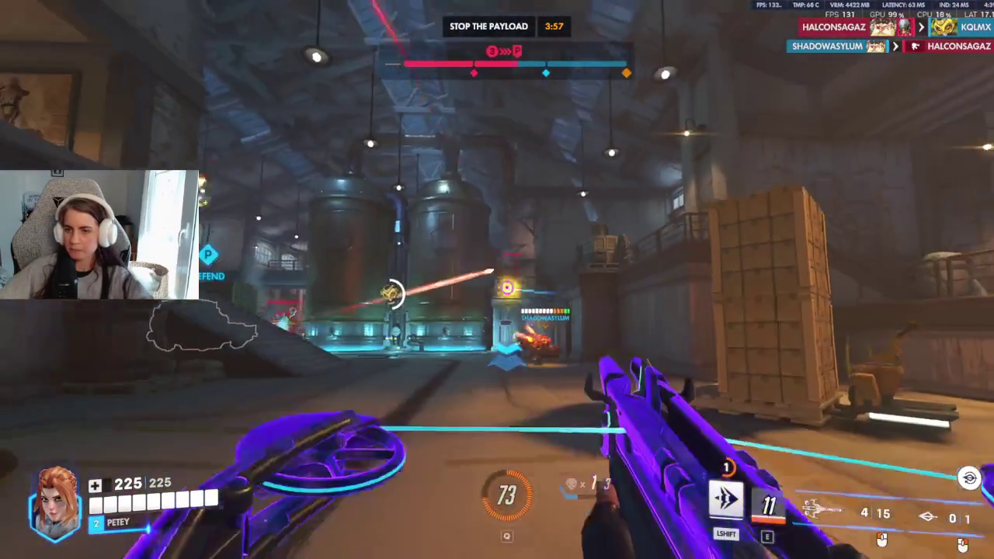
key(r)
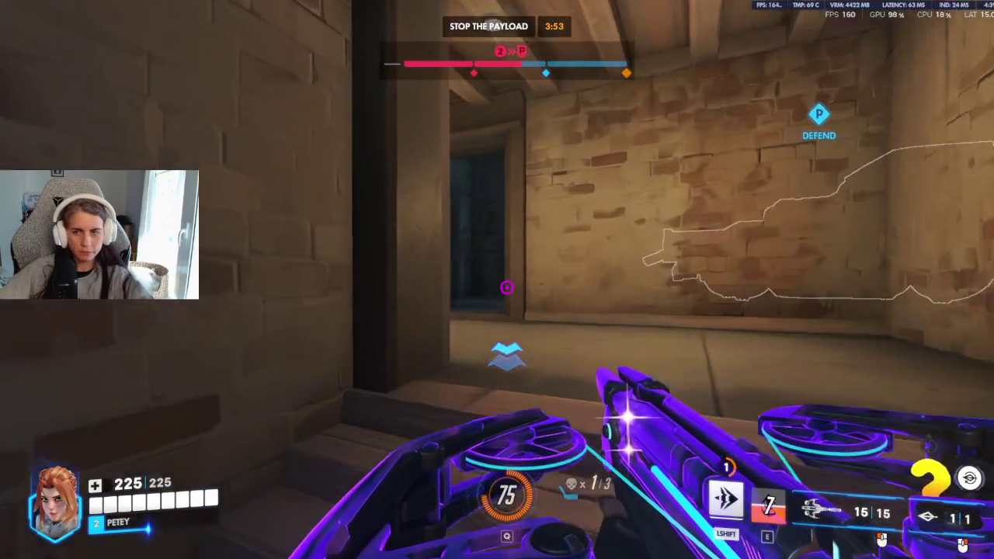
Step: Fire at enemies down the corridor and hall, including the tank, then dash to refill ammo
click(507, 287)
click(507, 288)
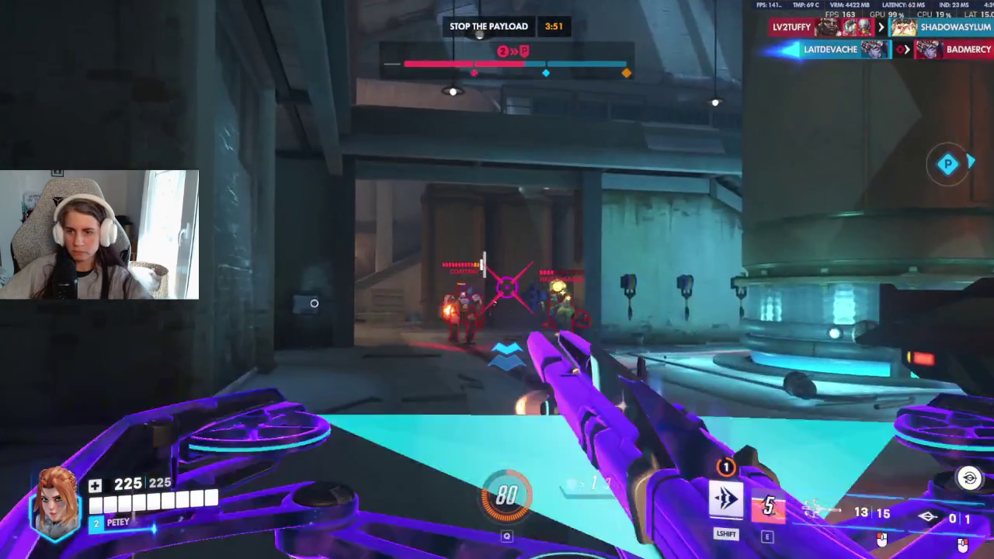
click(506, 288)
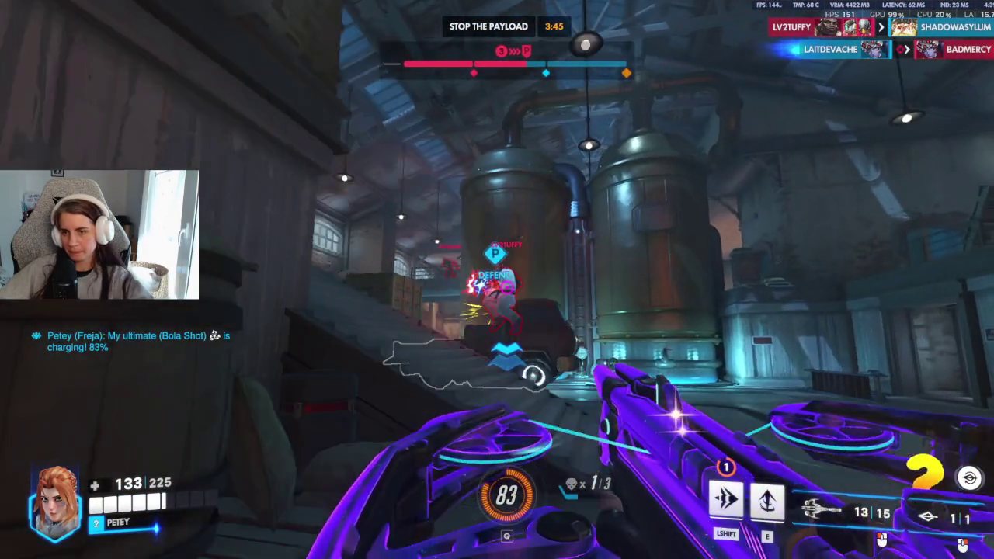
click(507, 288)
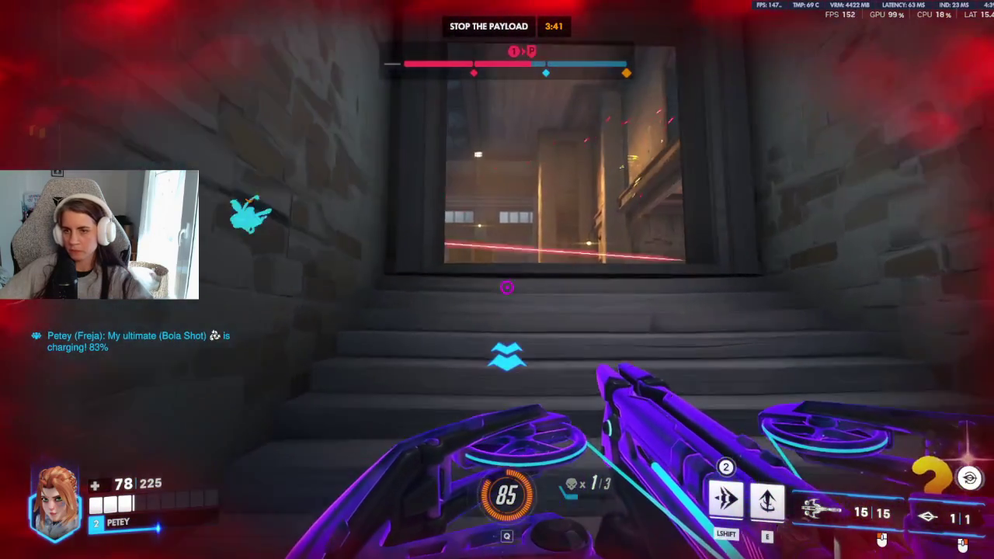
click(497, 280)
click(497, 279)
click(498, 279)
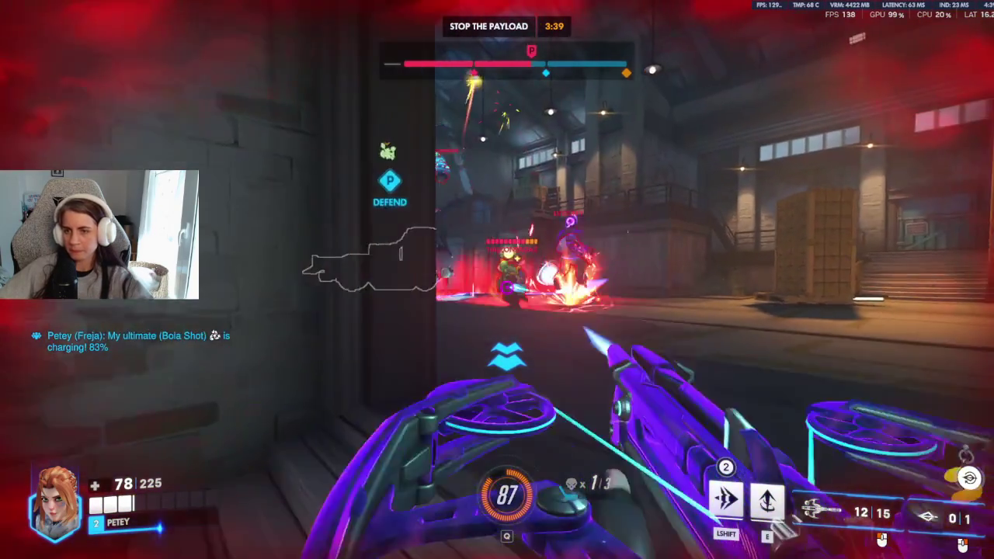
key(shift)
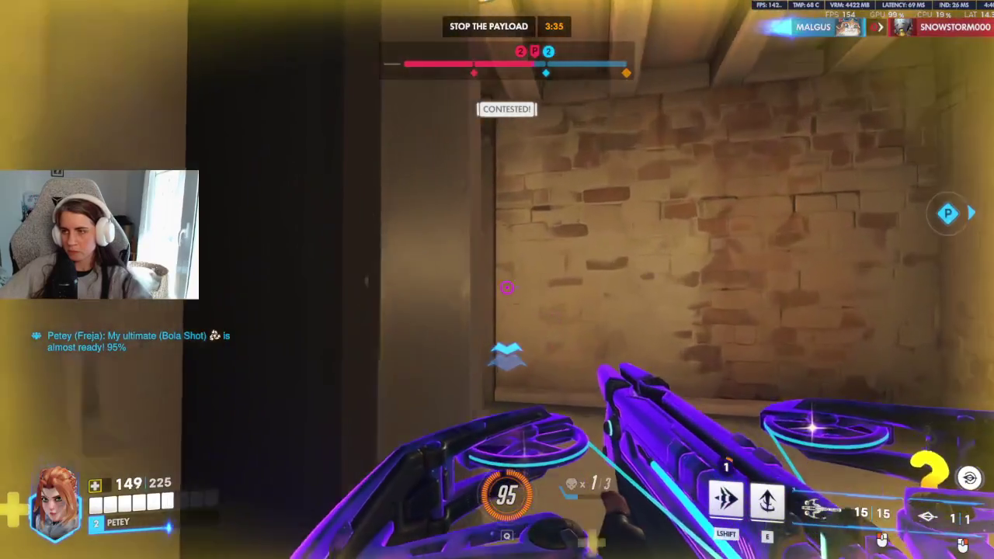
Step: Help destroy the enemy turret, then updraft and fire at enemies on the payload
click(507, 288)
click(507, 287)
click(506, 287)
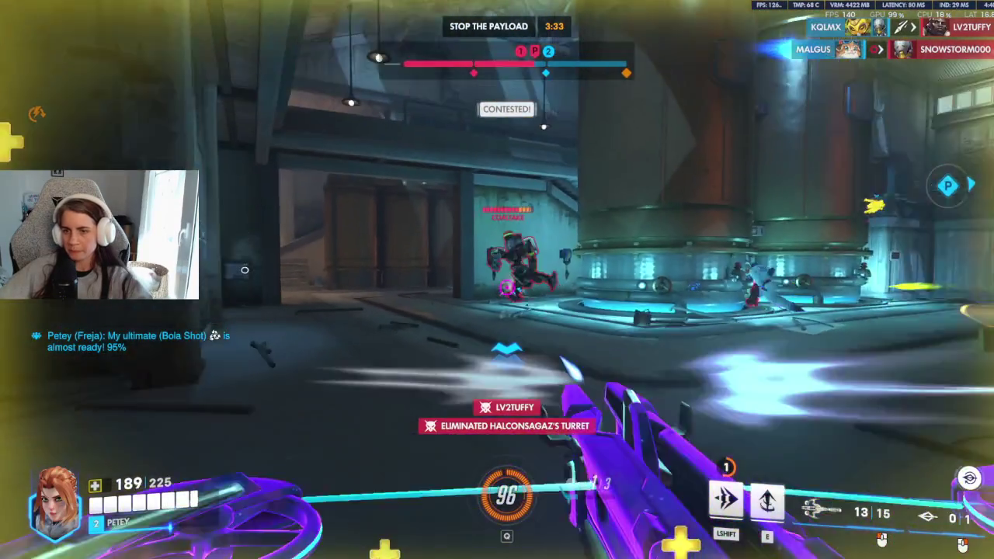
key(r)
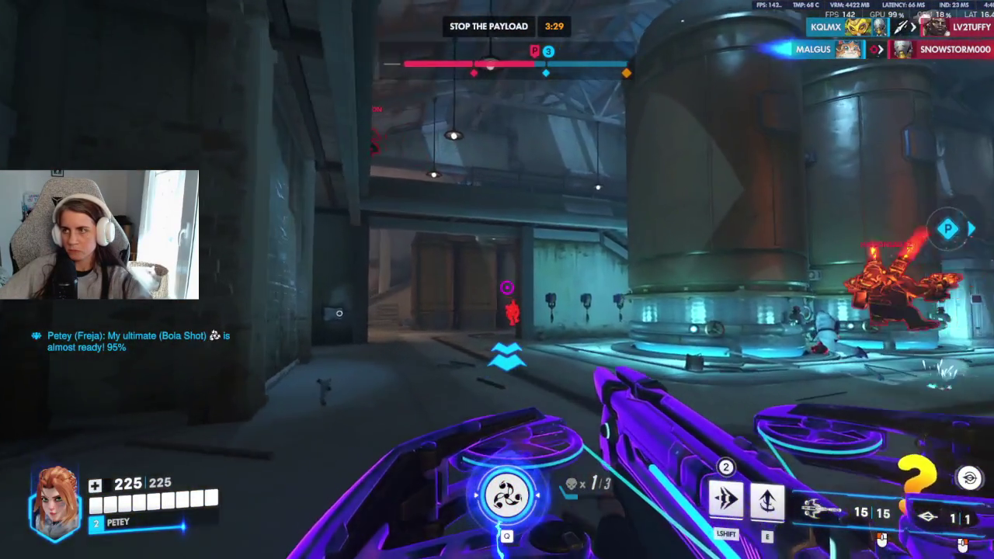
key(e)
click(507, 288)
click(506, 287)
click(507, 288)
click(507, 287)
click(506, 287)
click(506, 288)
click(507, 287)
click(506, 288)
Step: Dash onto the wooden platform and shoot enemies on the walkway until Bola Shot charges
click(506, 287)
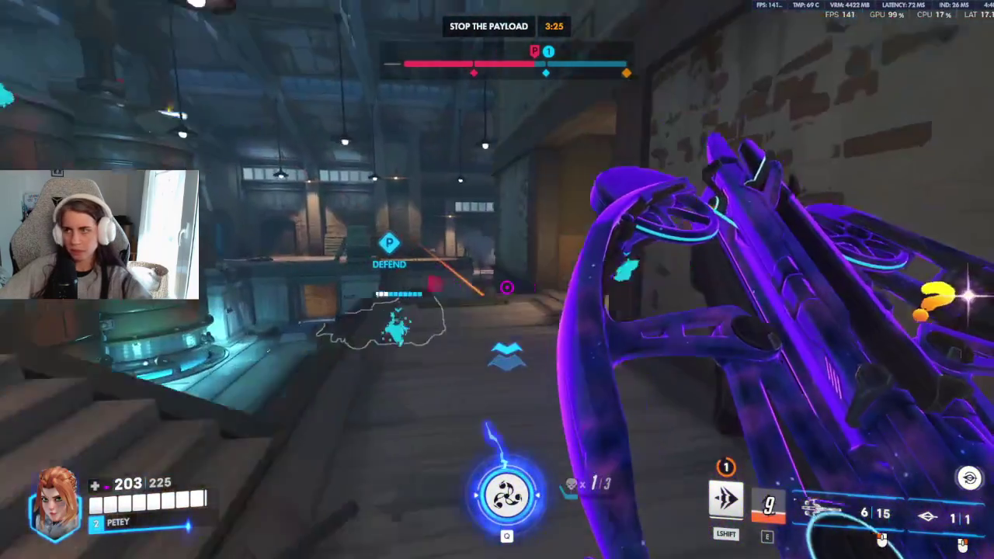
key(r)
click(506, 287)
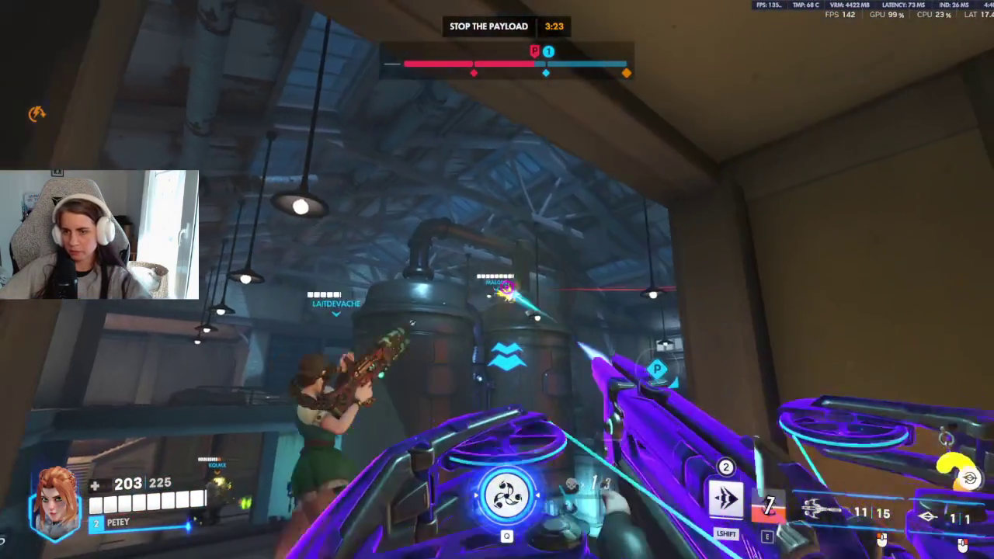
click(506, 288)
key(shift)
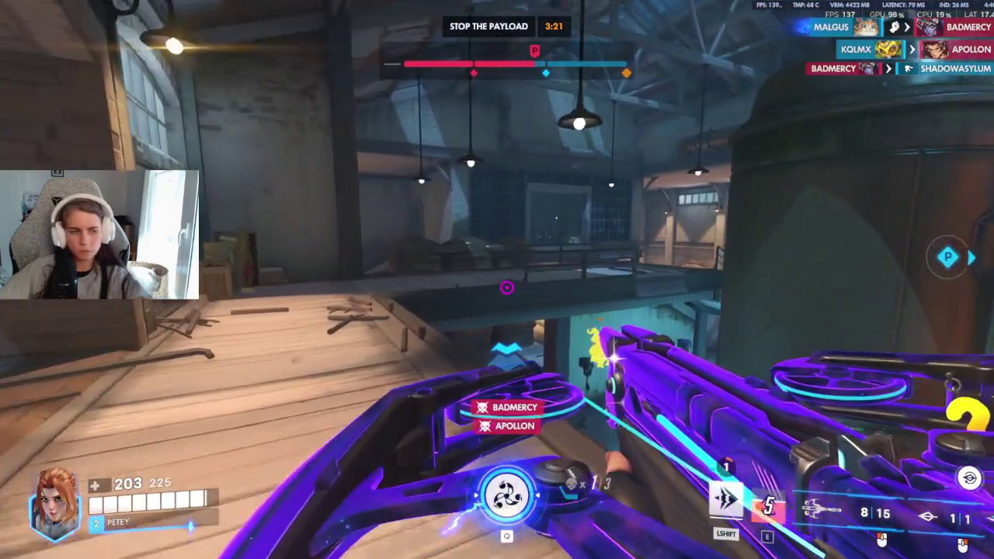
key(r)
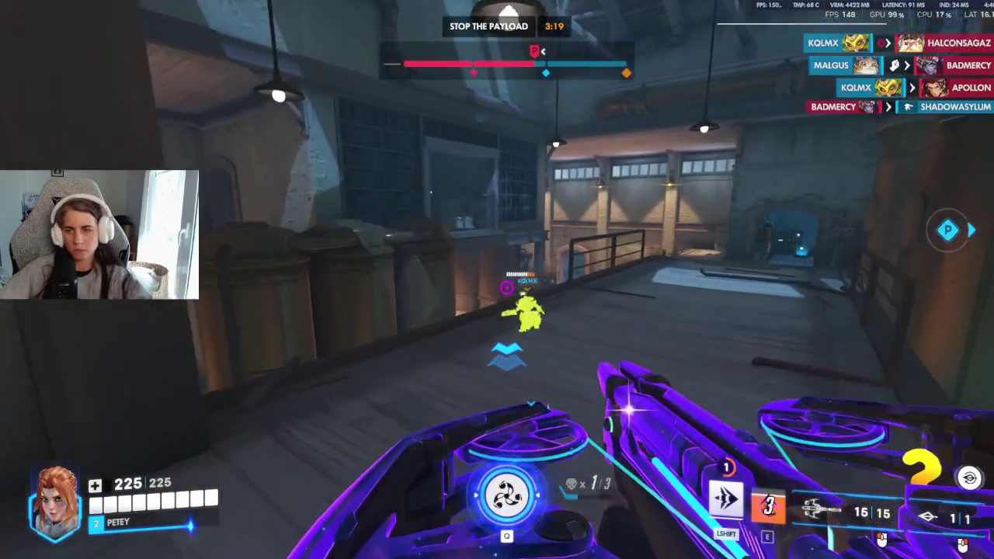
click(507, 288)
key(shift)
click(507, 288)
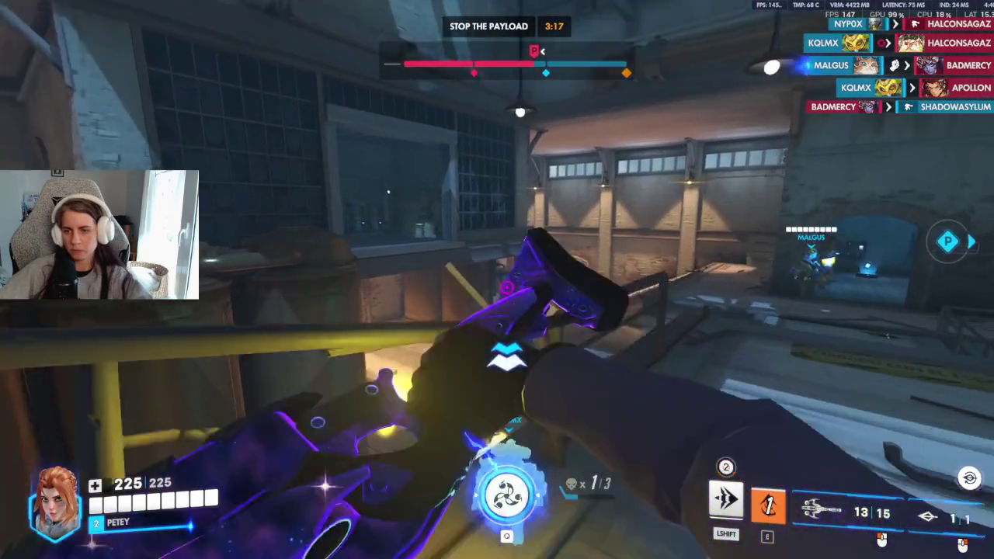
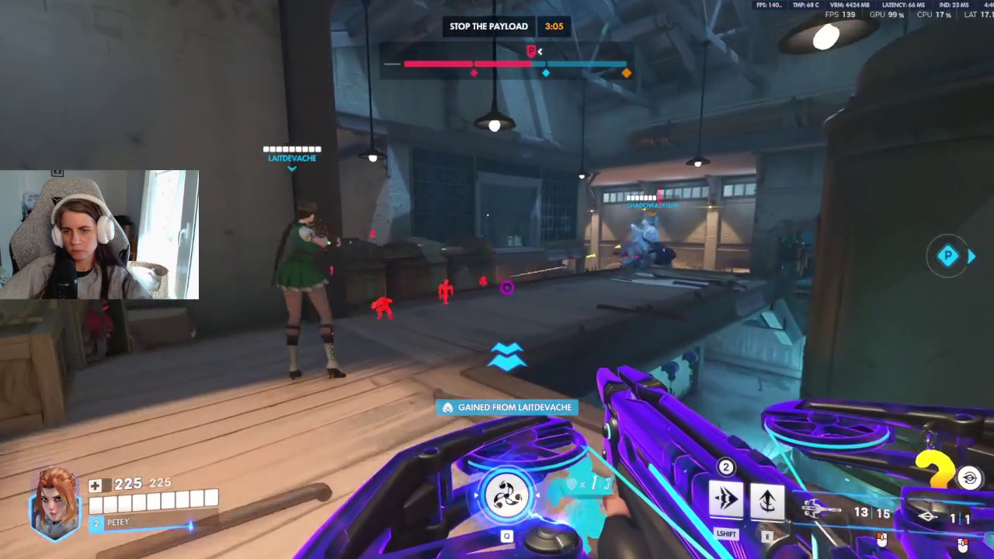
Step: Shoot the attackers near the barrels, dash up onto the ledge, and reload
click(506, 287)
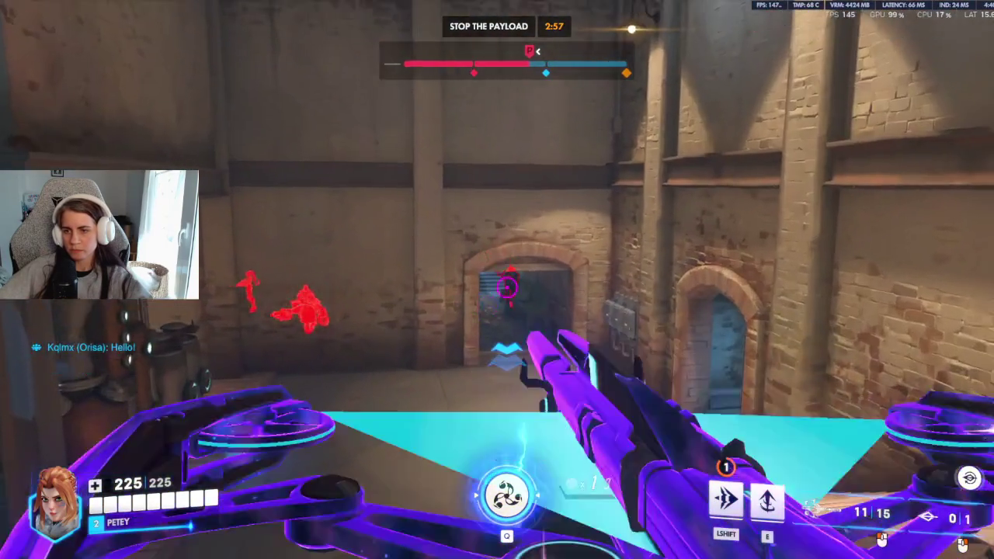
click(507, 287)
key(shift)
click(497, 279)
key(r)
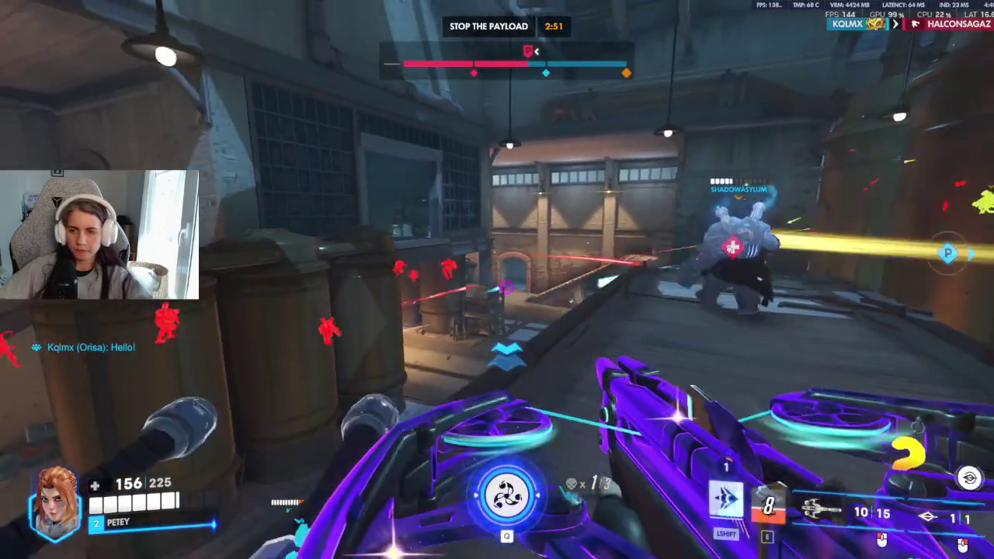
Step: Shoot an attacker, dash out of danger, take the Rising Winds perk, and keep shooting across the factory
click(497, 280)
key(shift)
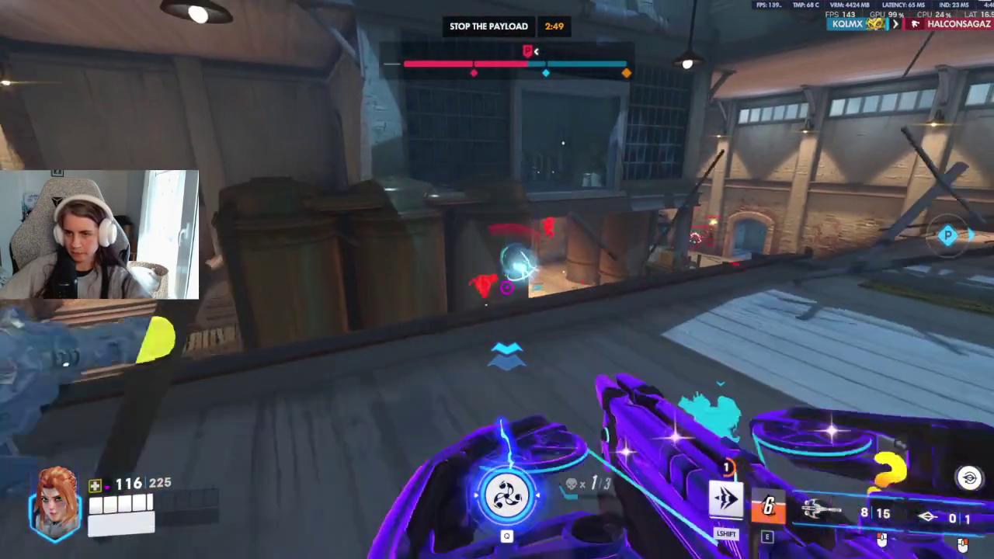
key(alt)
right_click(506, 287)
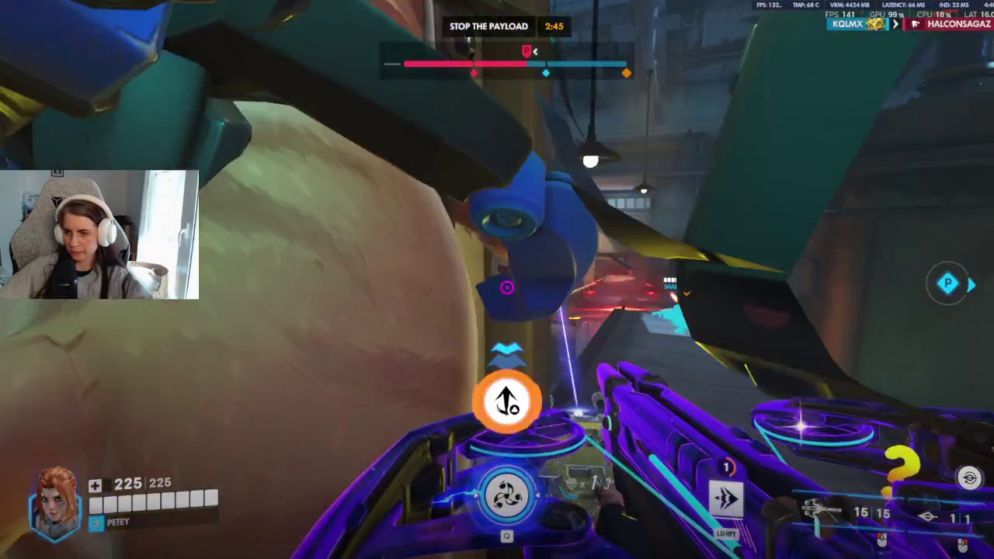
click(497, 279)
click(497, 279)
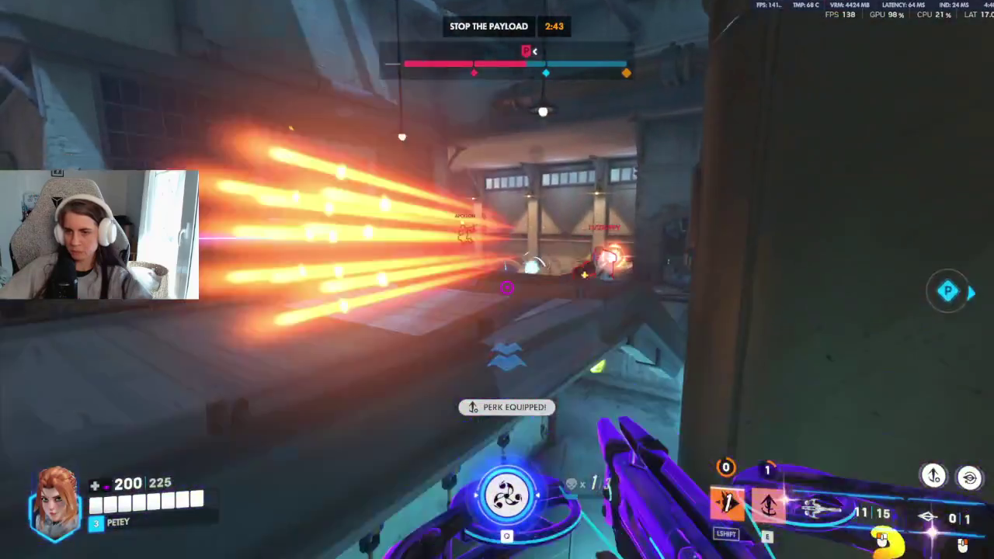
Step: Reload, fire from the ledge with a charged aimed shot, hit the doorway enemies, then dash onward
key(r)
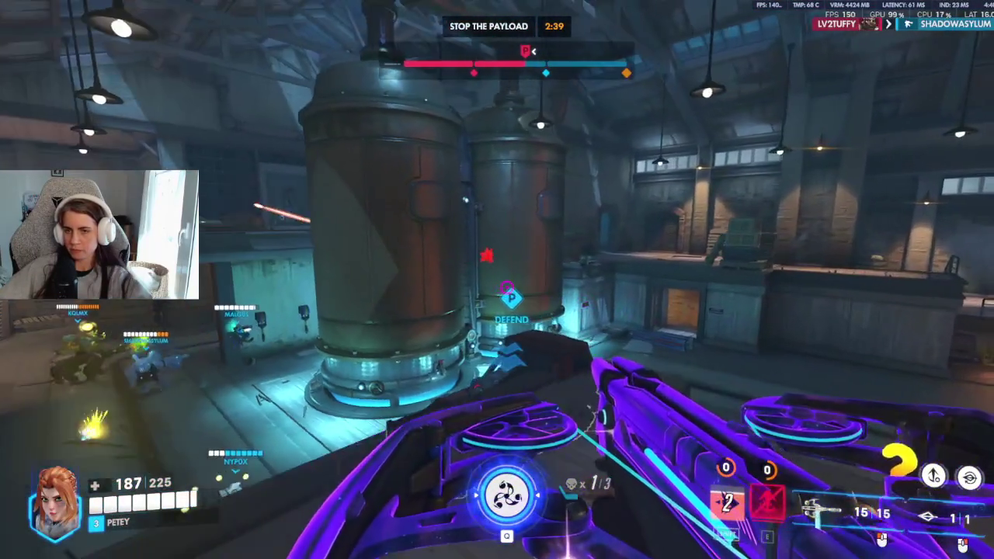
click(497, 279)
click(497, 280)
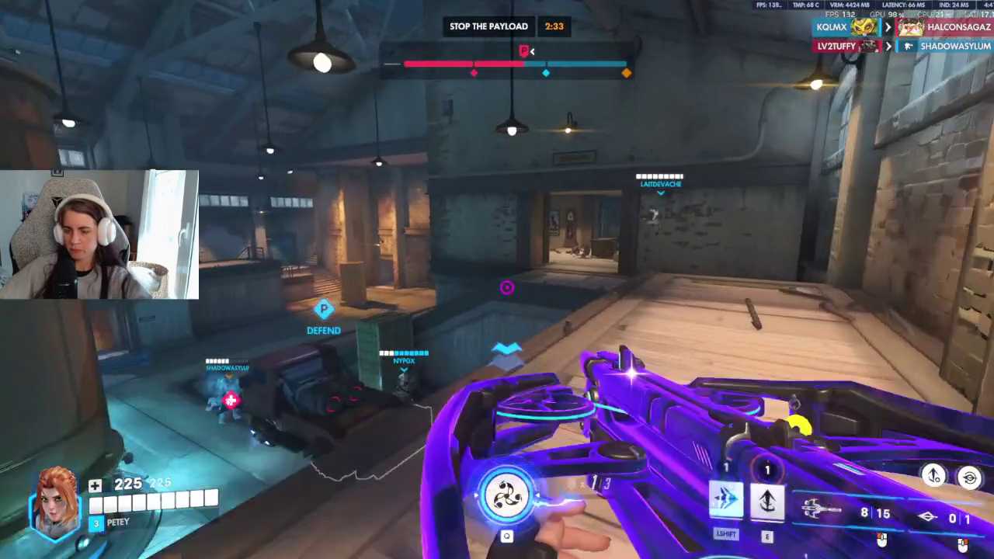
right_click(497, 279)
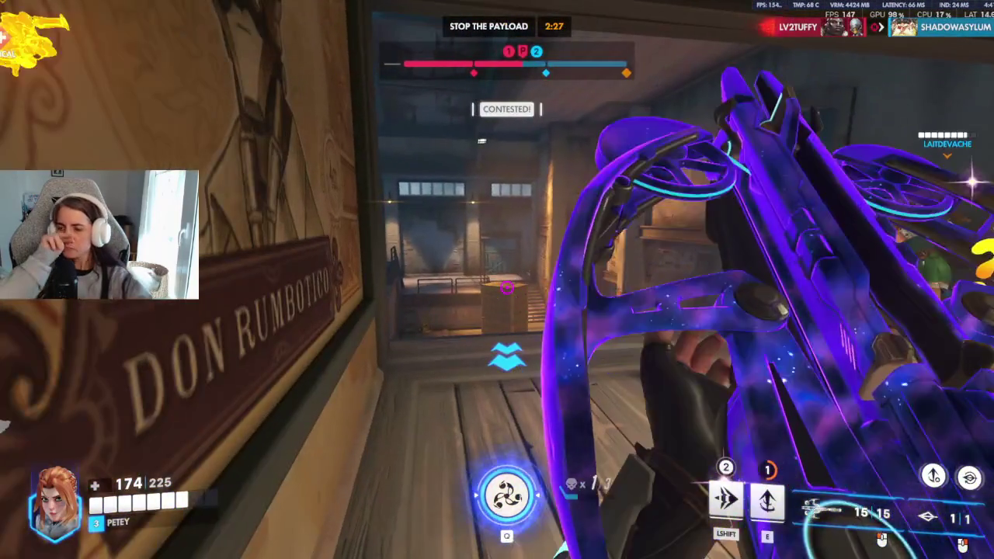
click(498, 280)
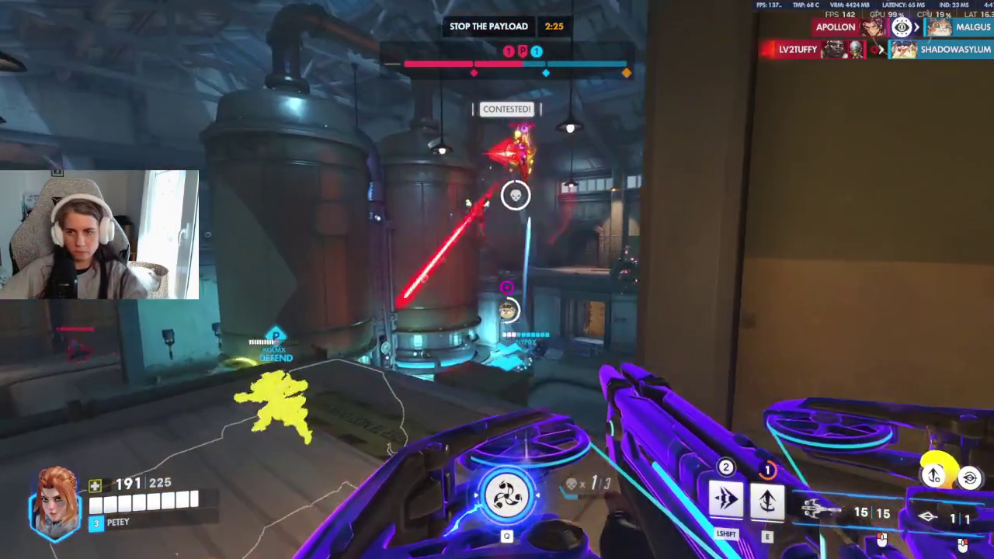
click(497, 279)
click(497, 279)
click(507, 287)
click(506, 288)
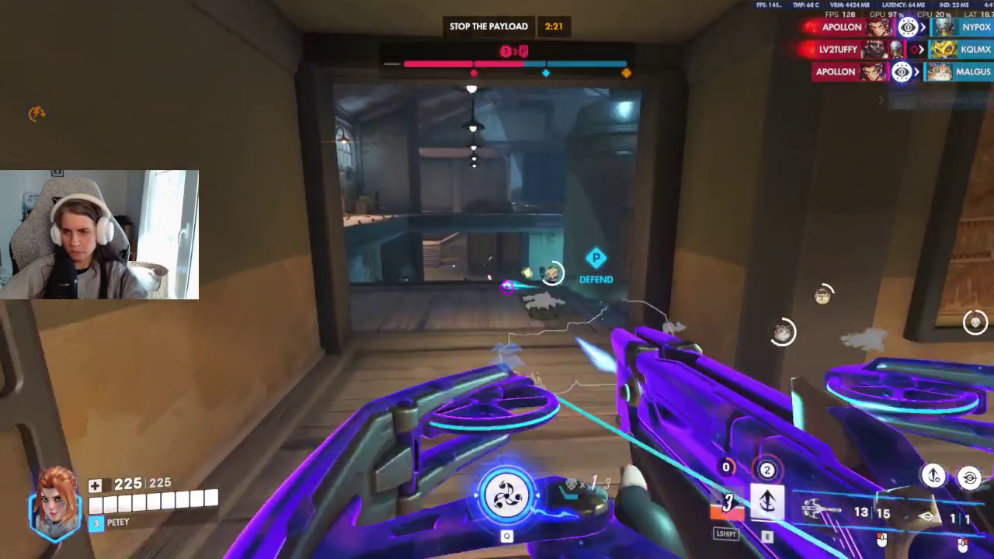
key(shift)
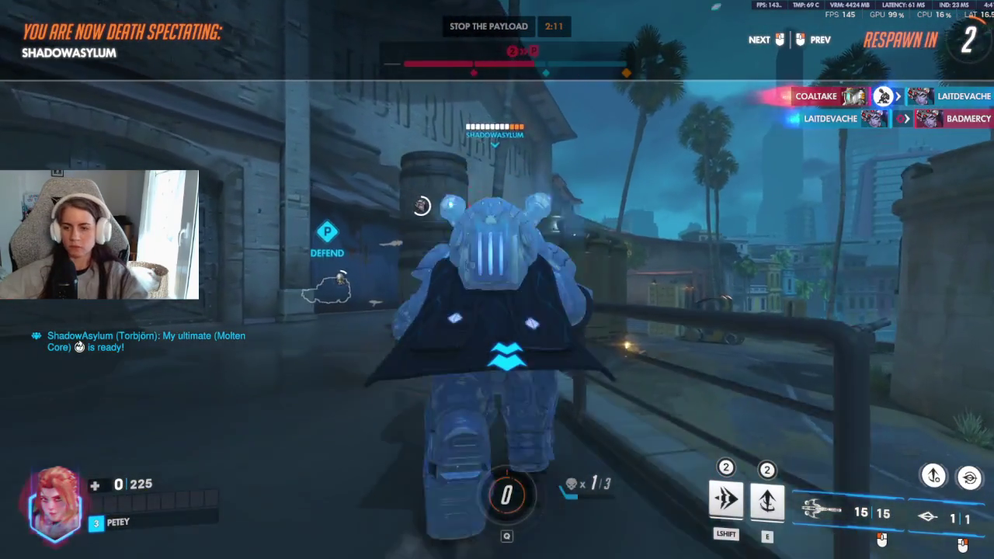
Step: Cycle spectated teammates while respawning, then dash out of spawn past the barrels
click(497, 280)
click(498, 279)
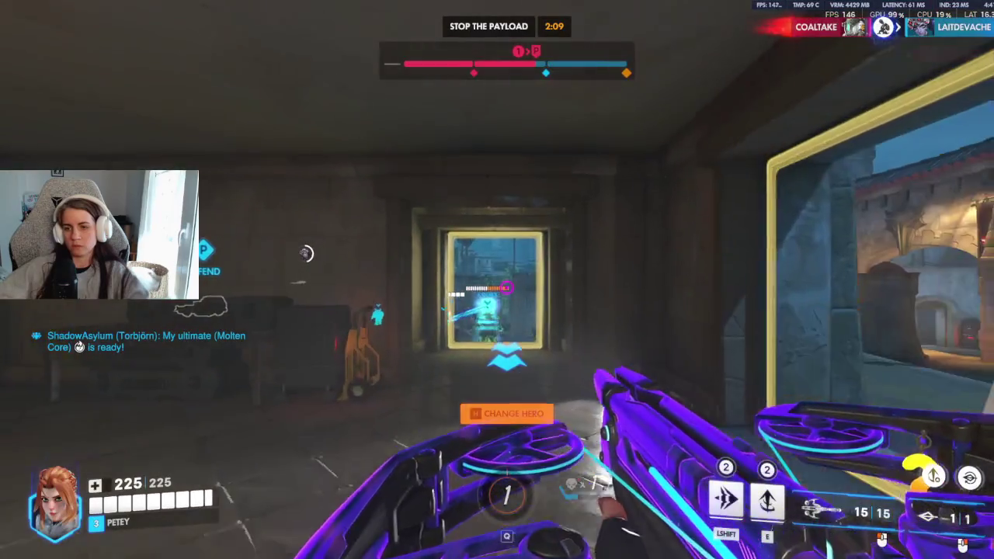
key(shift)
key(shift)
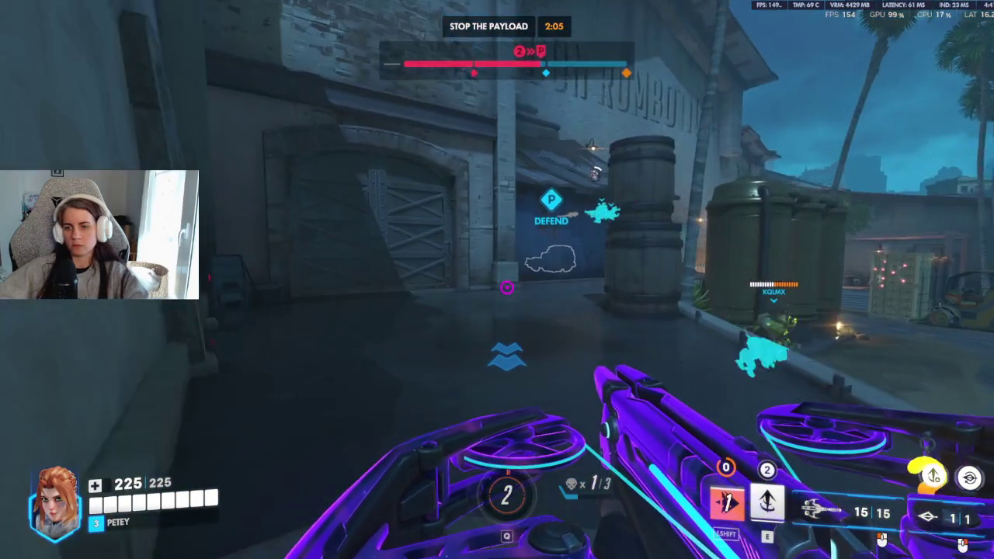
key(shift)
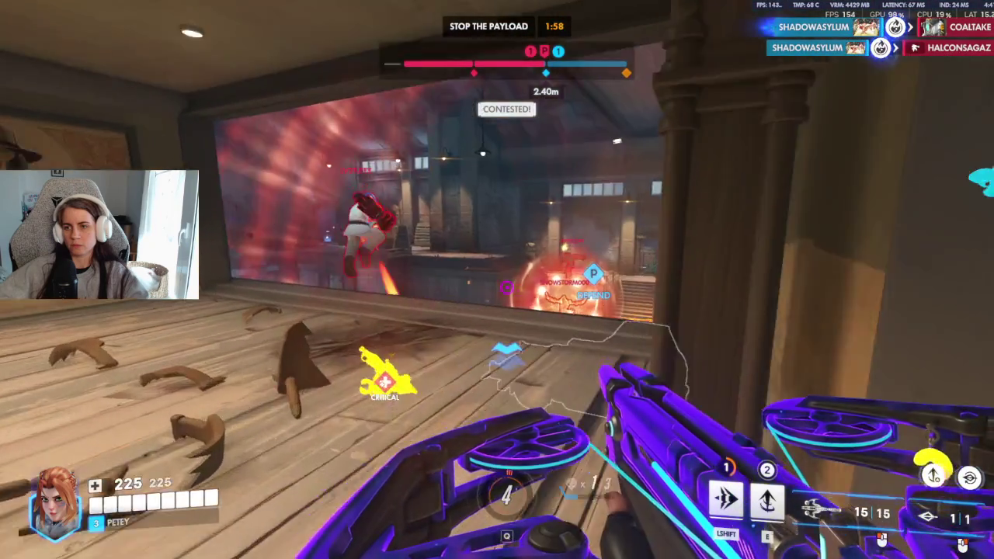
Step: Fire primary shots and a secondary attack at the enemies on the payload
click(497, 279)
click(498, 279)
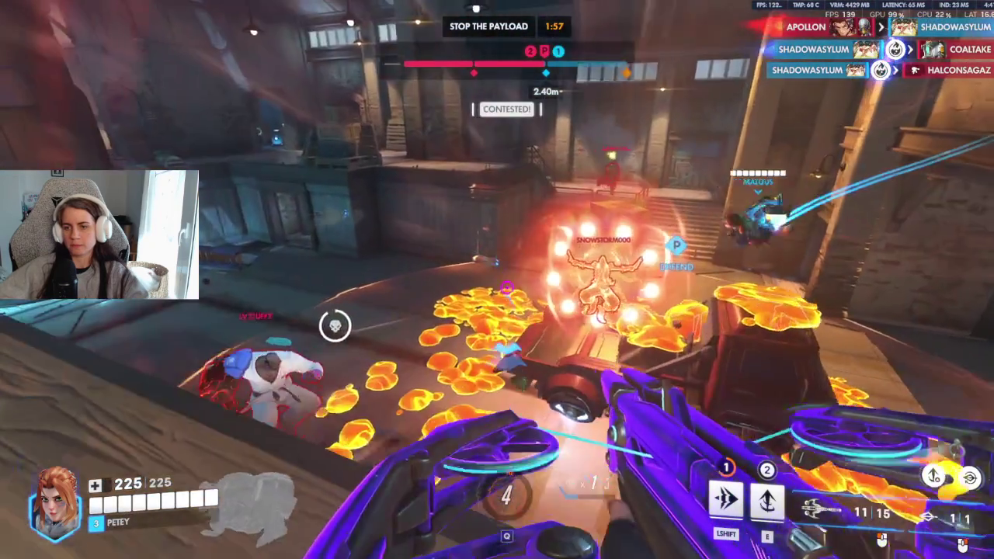
click(497, 279)
right_click(497, 280)
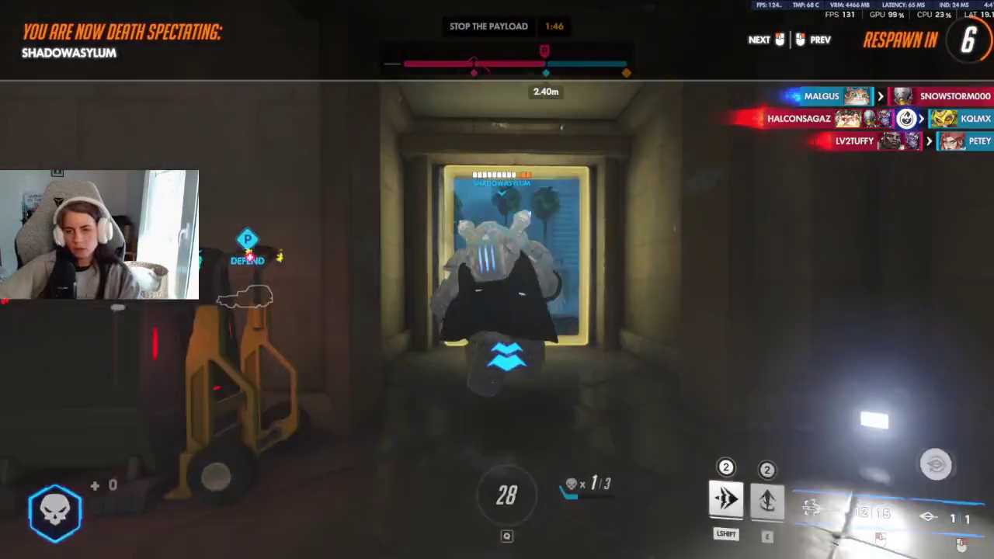
Step: Cycle through spectated teammates until respawning, then dash out of the spawn room
click(497, 280)
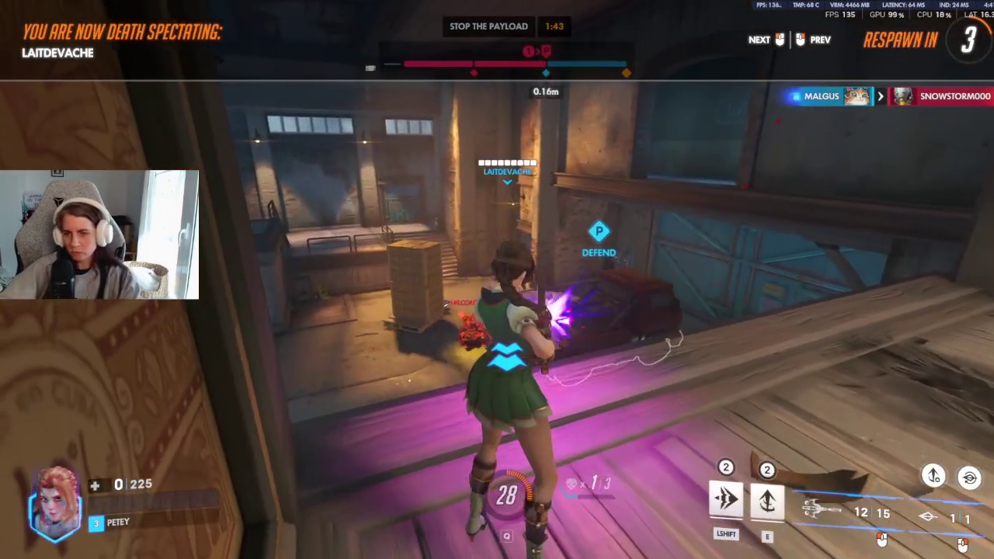
click(497, 280)
click(498, 280)
click(497, 280)
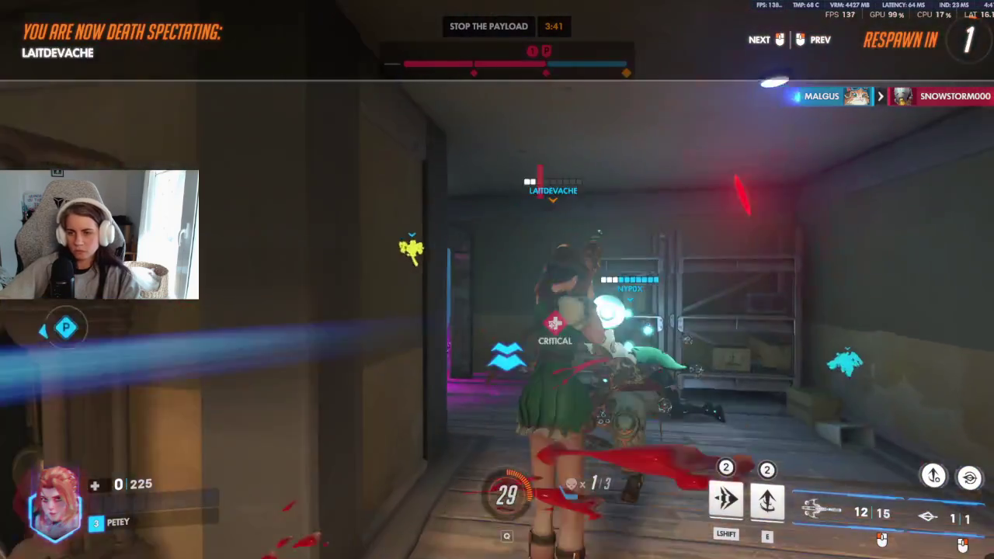
key(w)
key(shift)
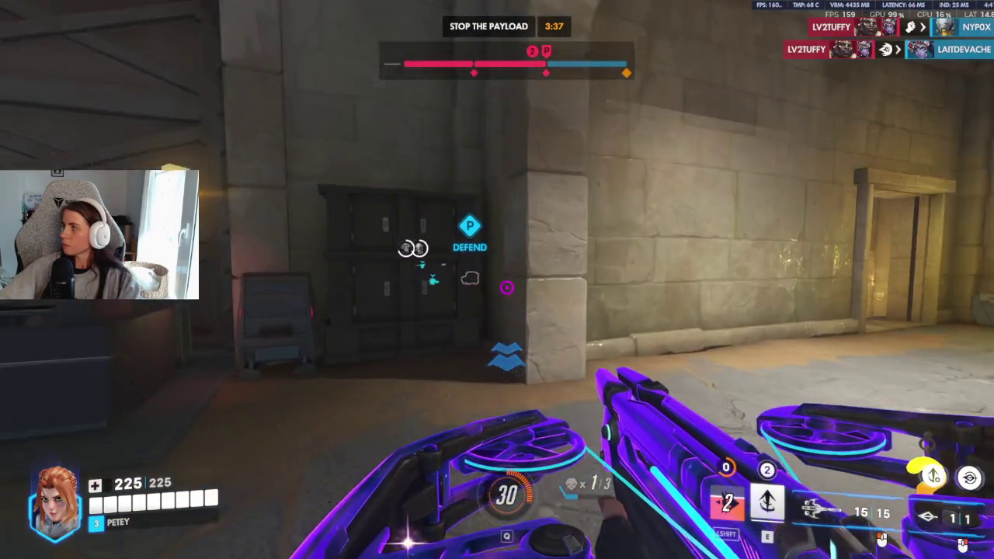
Step: Advance from spawn down the corridor and stairs to the alley, shoot toward the payload, and reload
key(w)
key(w)
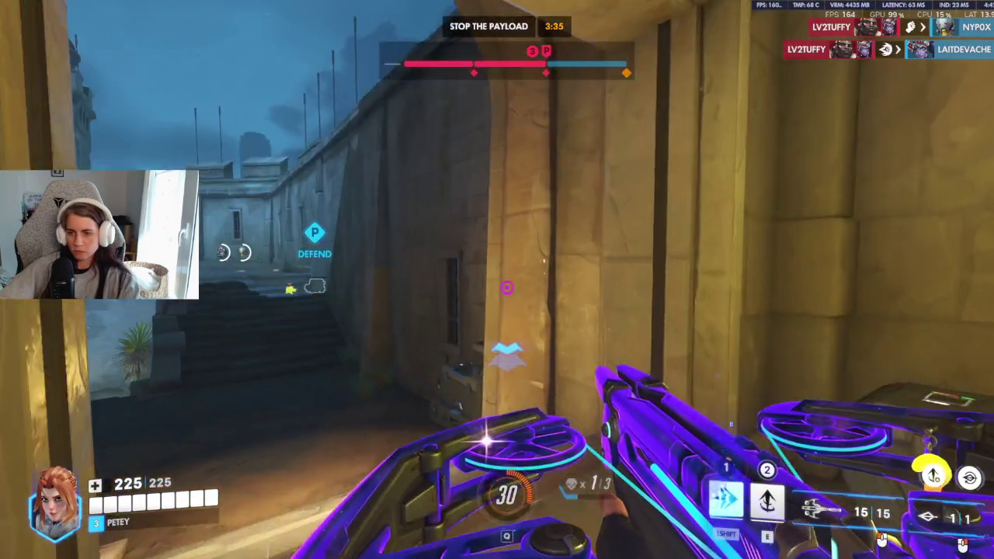
key(shift)
key(w)
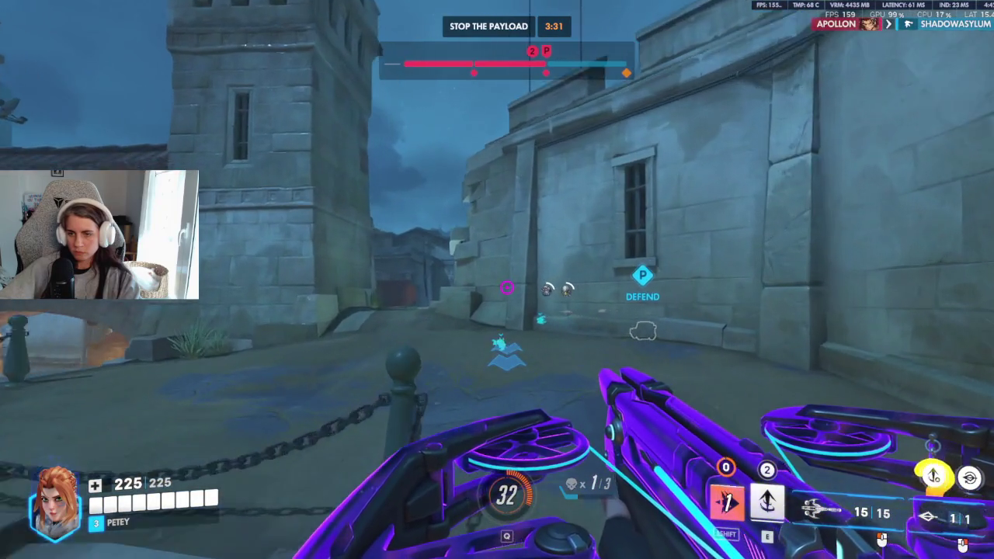
key(w)
key(w)
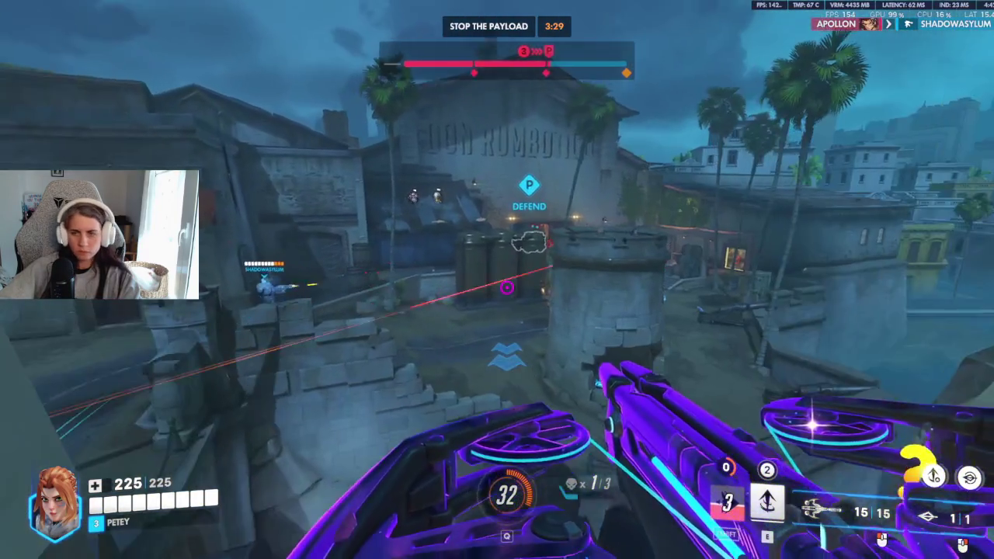
click(497, 280)
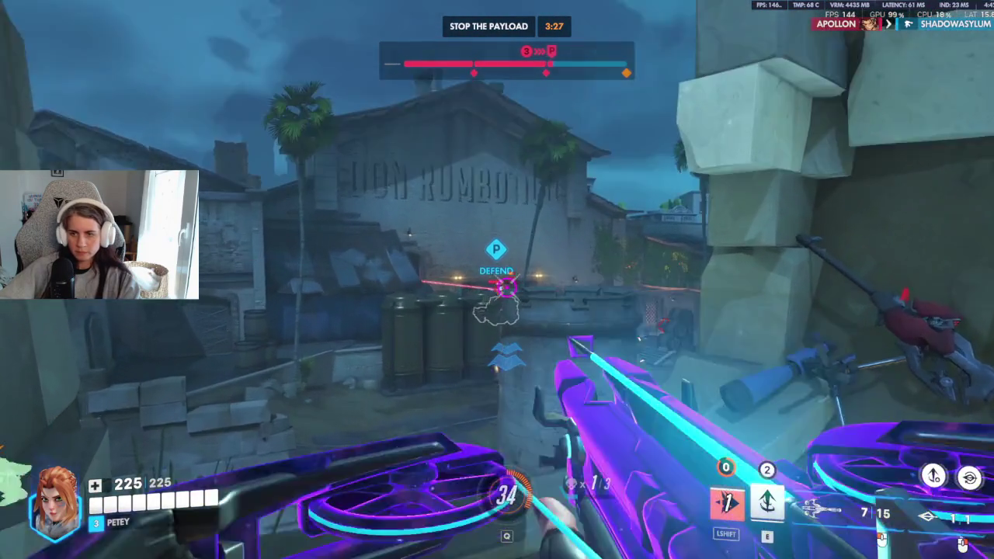
key(r)
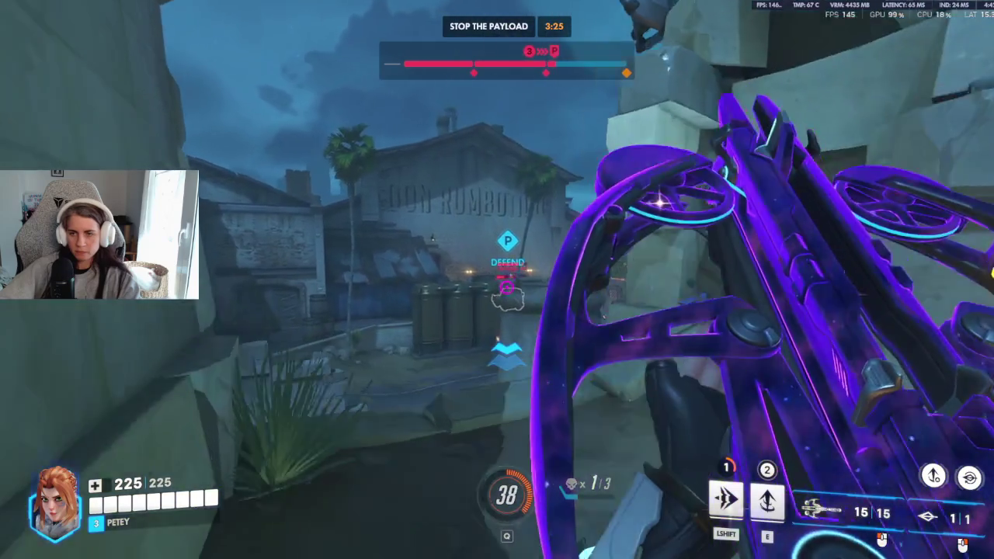
Step: Fire at enemies by the payload and building, leap up and drop down, then move onto the street
click(497, 279)
click(497, 280)
click(497, 280)
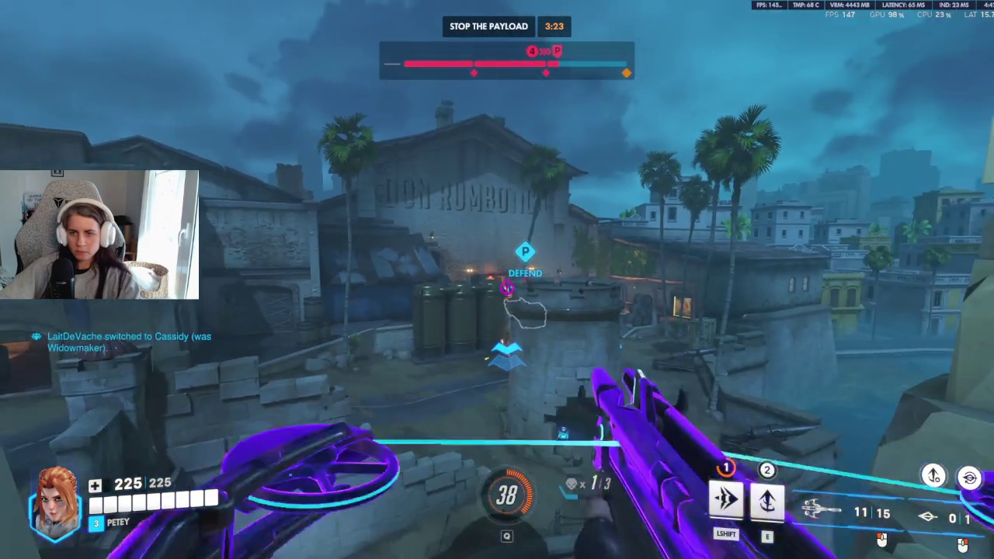
click(507, 287)
click(506, 288)
key(r)
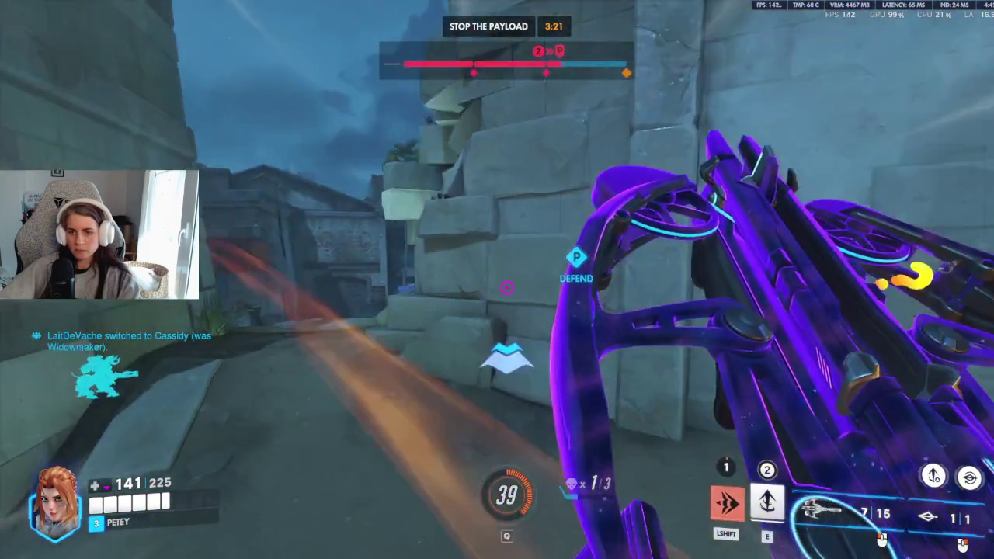
key(e)
key(w)
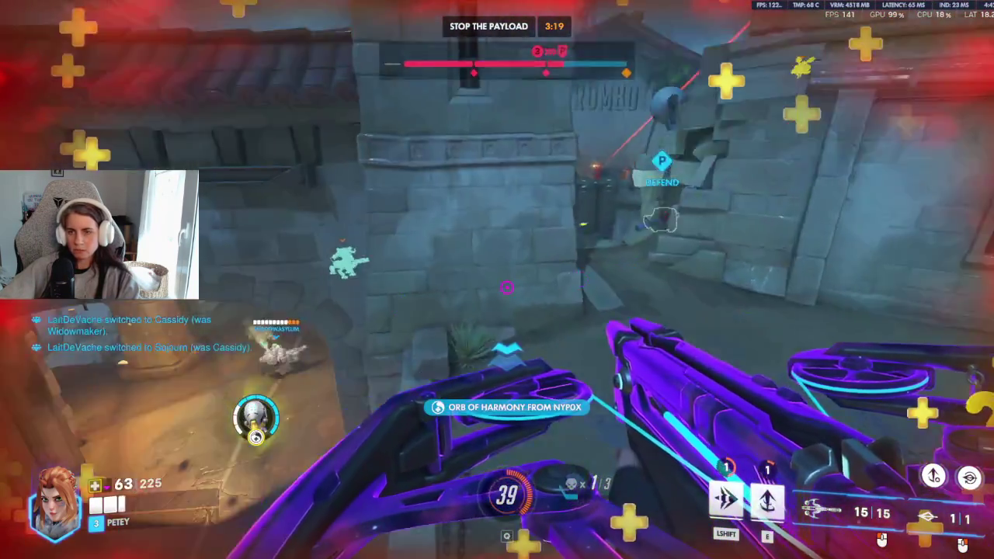
key(w)
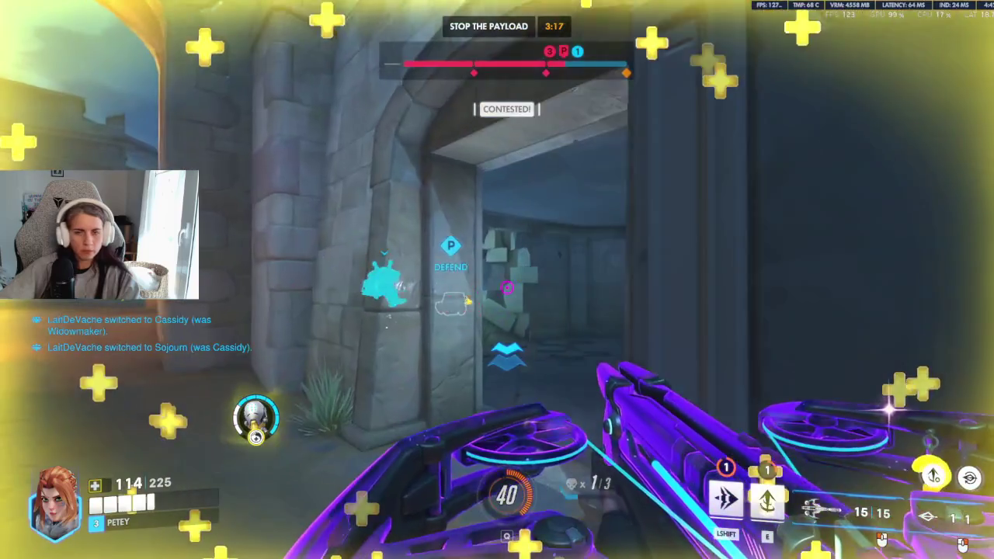
key(w)
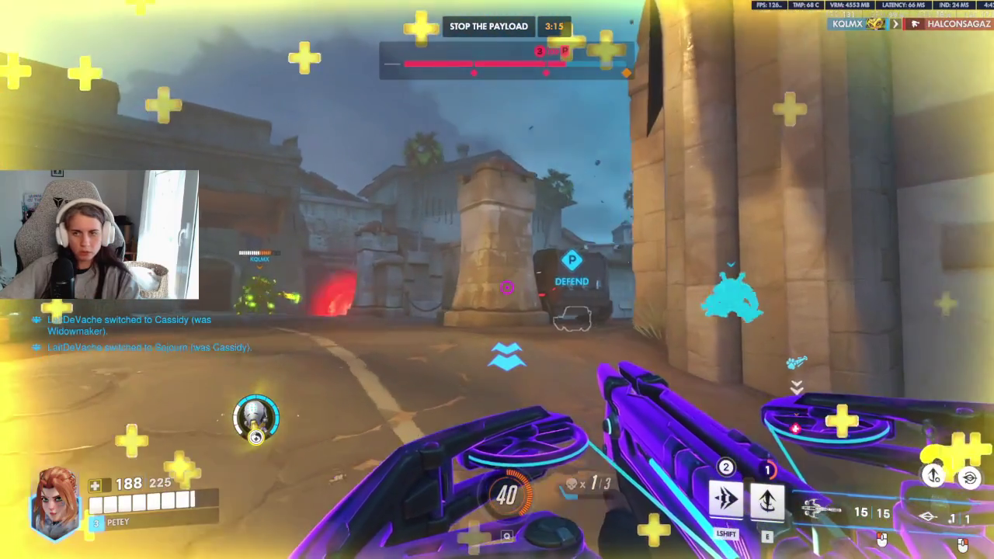
Step: Fire at enemies by the chained gate, leap above the payload using secondary fire, then reload
click(497, 279)
key(w)
click(497, 279)
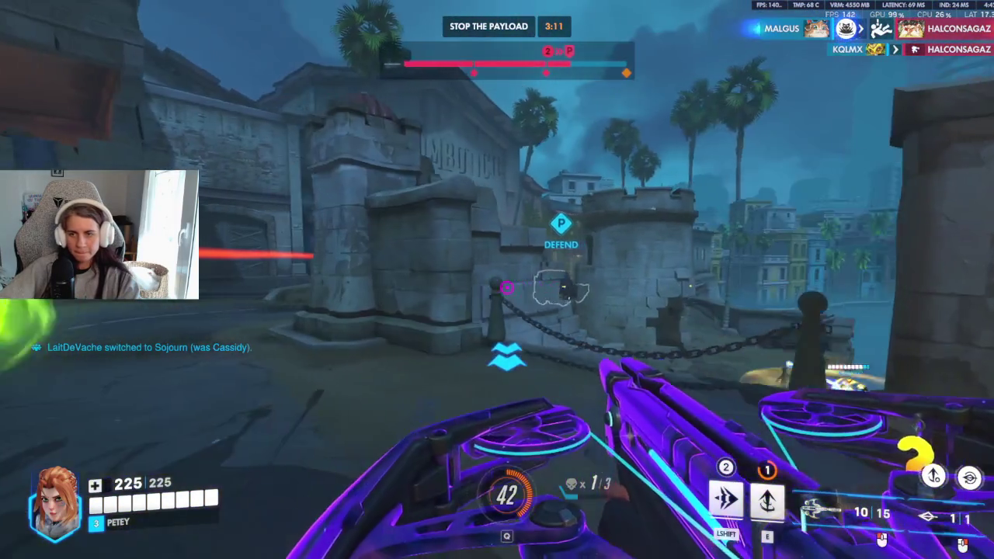
key(e)
key(space)
right_click(506, 287)
click(507, 288)
click(506, 287)
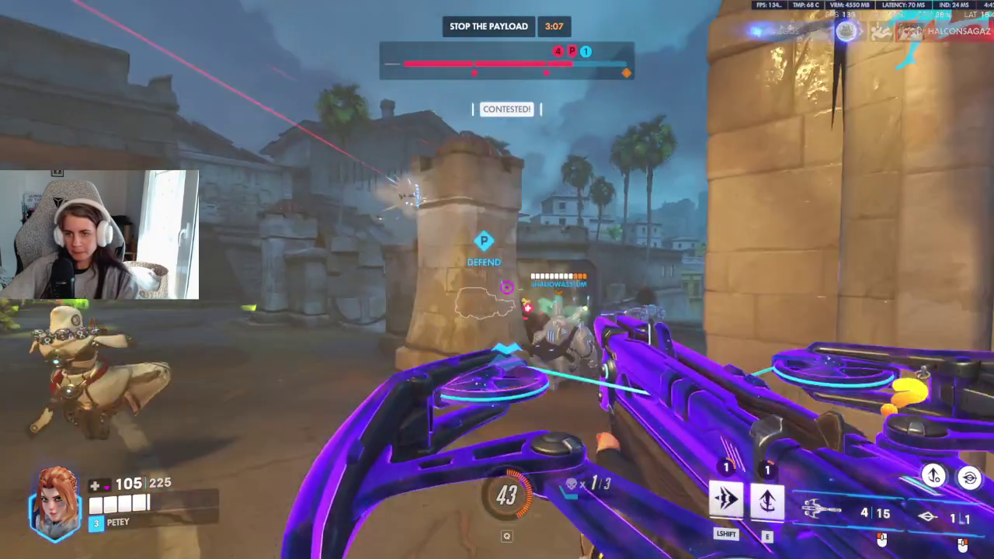
key(r)
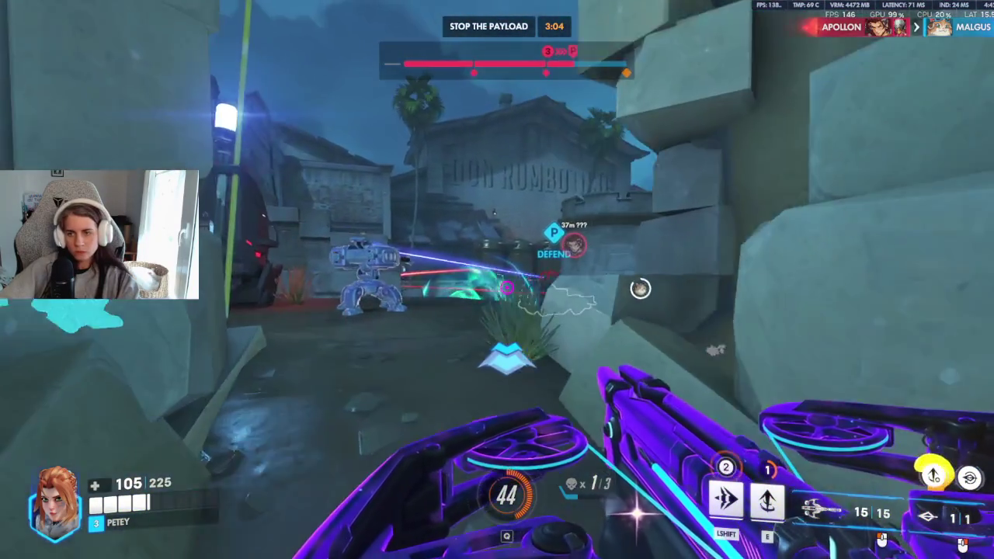
Step: Fire at enemies near the tower, inside the building, and at the Bastion in the courtyard
click(507, 287)
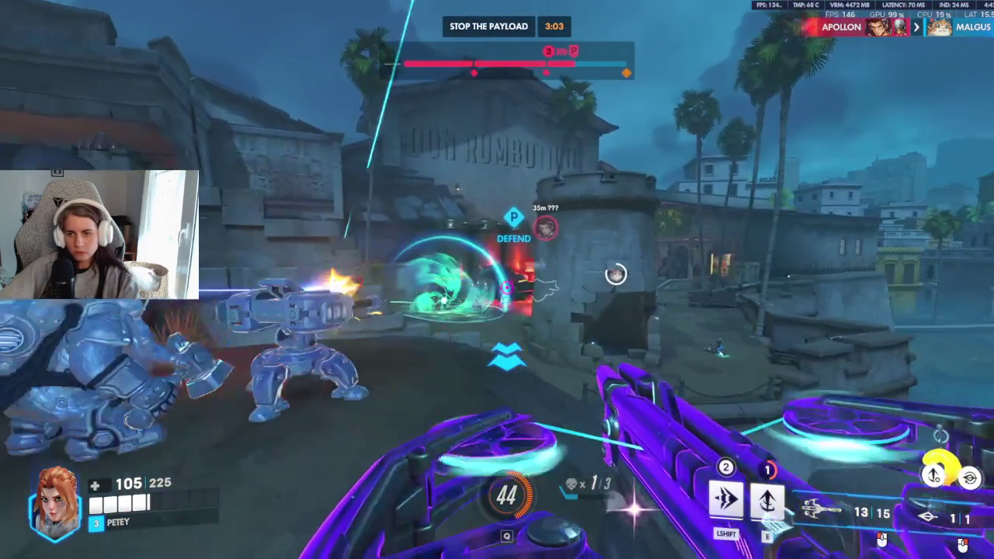
right_click(507, 287)
click(506, 288)
click(506, 287)
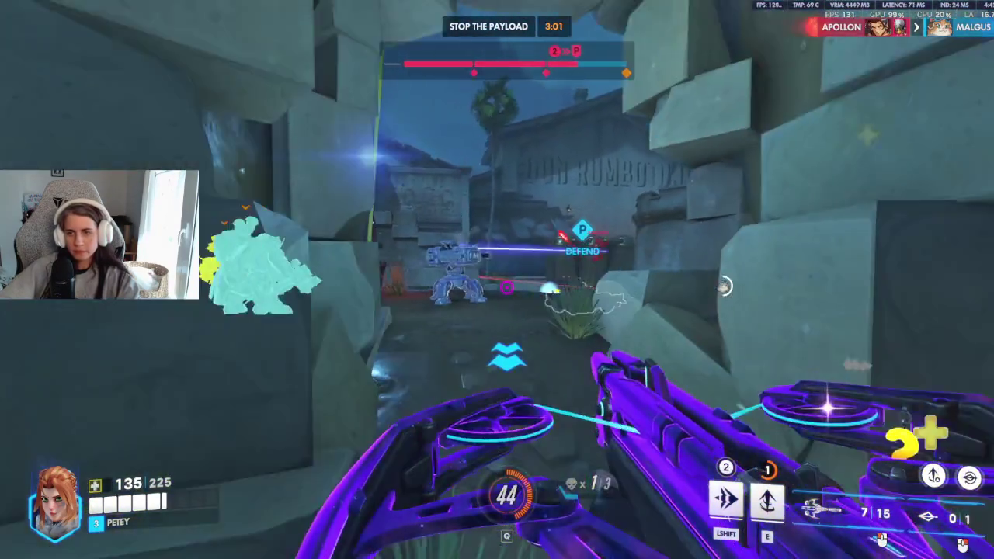
key(r)
click(507, 287)
right_click(506, 287)
Step: Fire toward the harbour and warehouse enemies, use movement charges, finish a damaged enemy, and reload
click(507, 288)
click(506, 288)
click(507, 288)
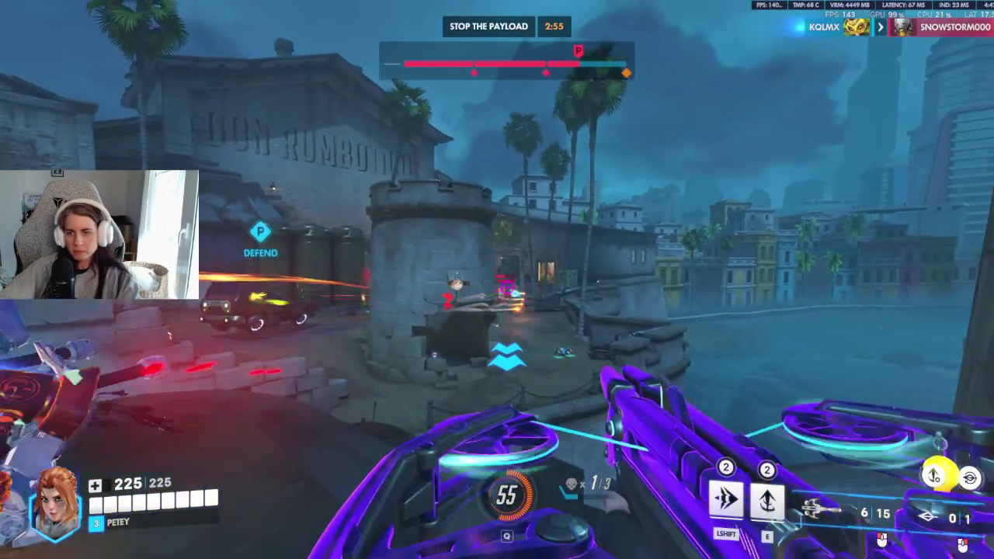
click(506, 287)
key(shift)
key(r)
key(shift)
click(506, 288)
key(r)
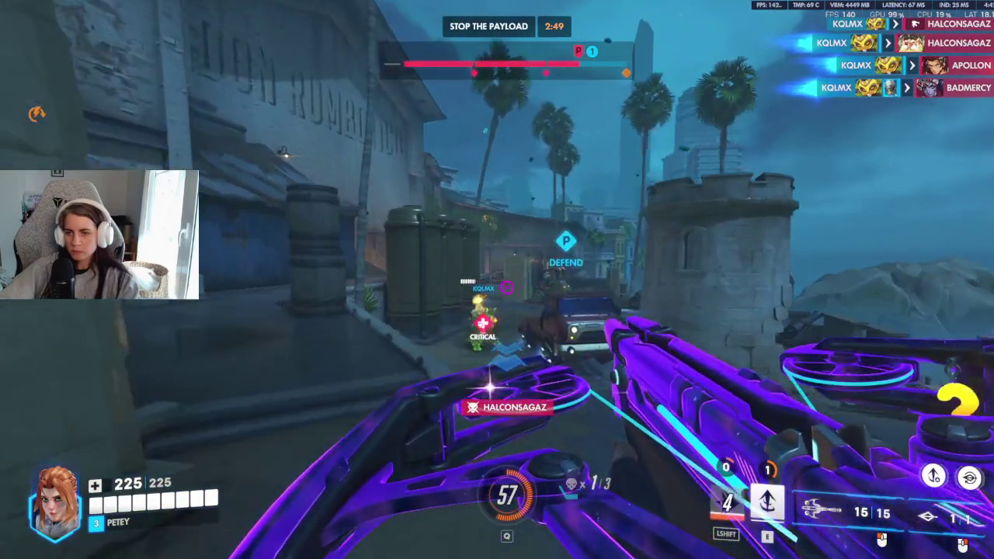
key(r)
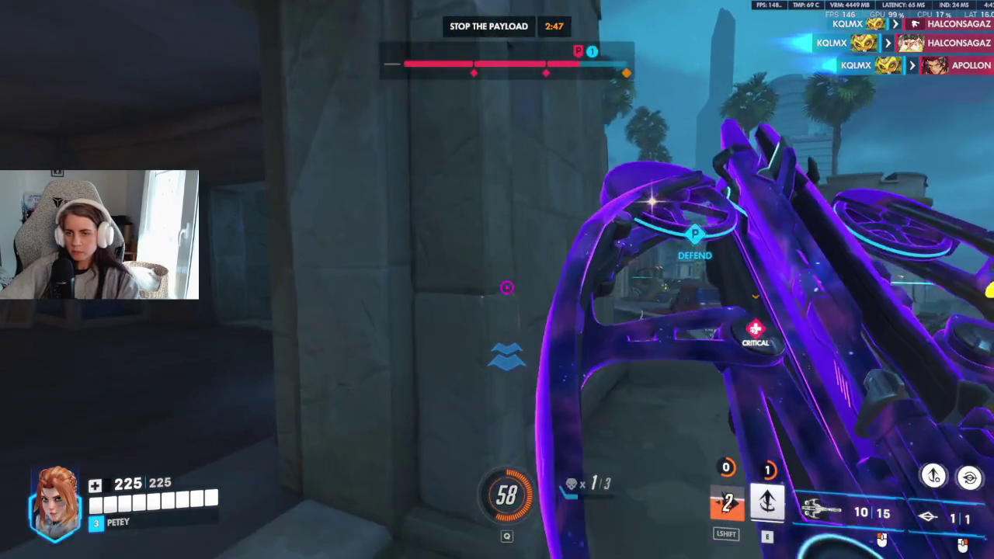
Step: Shoot the doorway enemy and fire down the payload street, reloading behind the wall
click(506, 287)
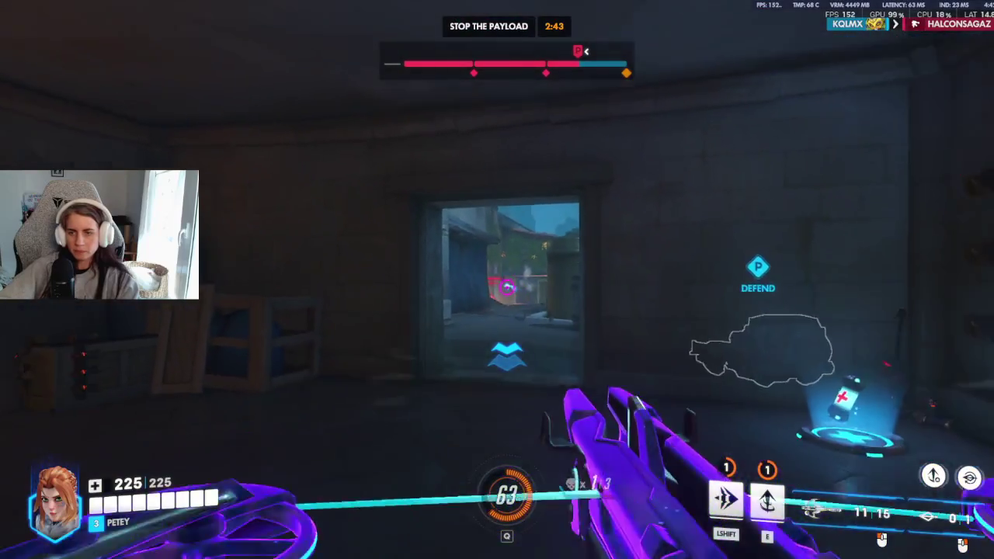
key(r)
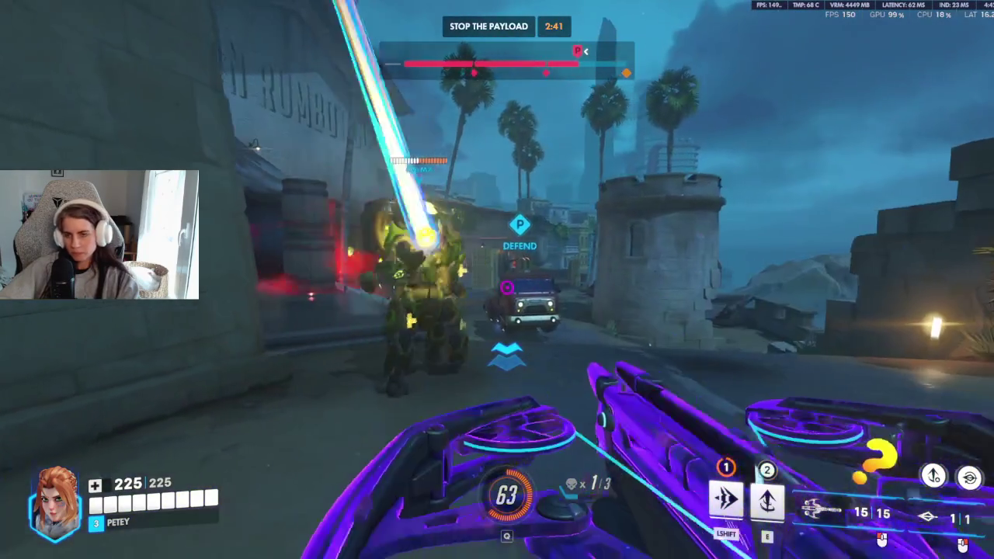
key(r)
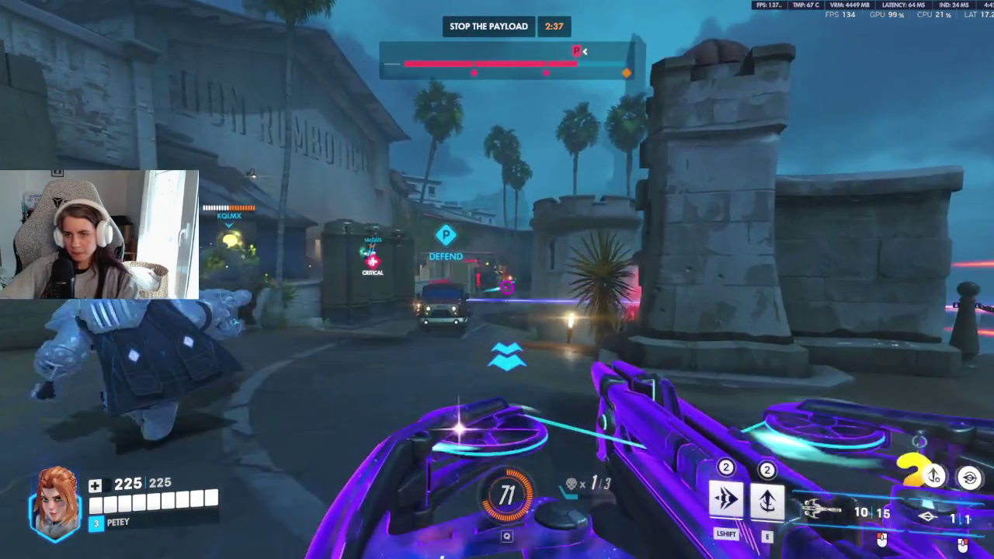
key(r)
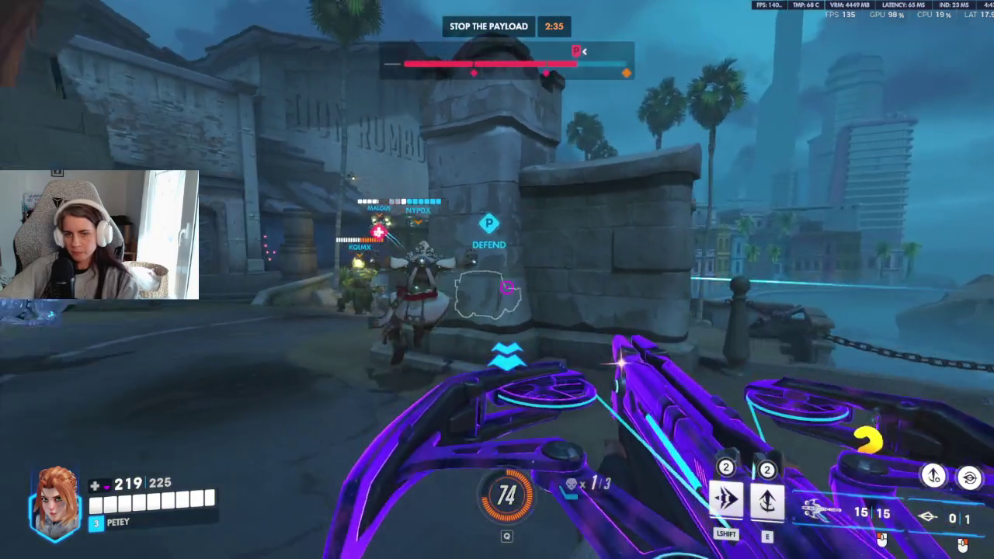
click(497, 280)
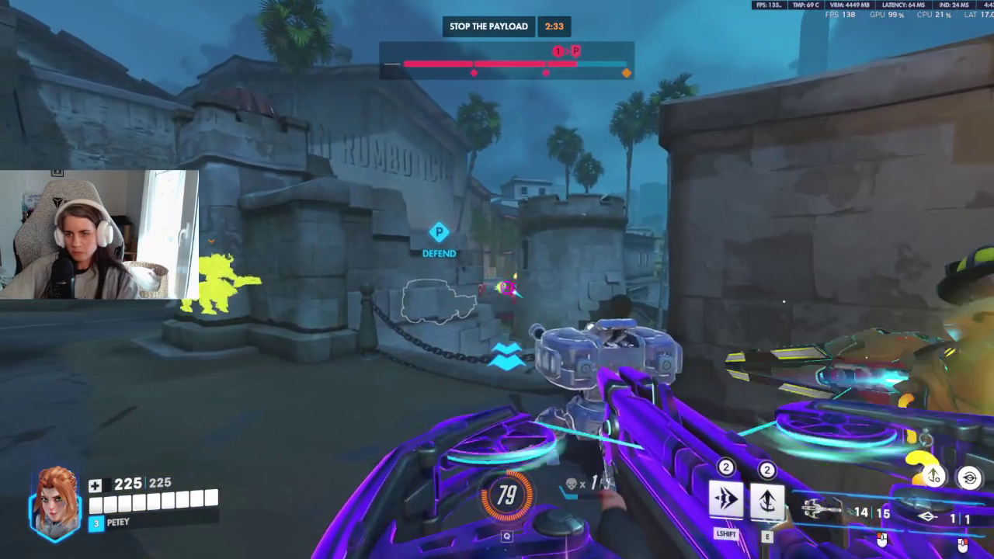
click(497, 280)
click(497, 279)
click(498, 280)
click(497, 279)
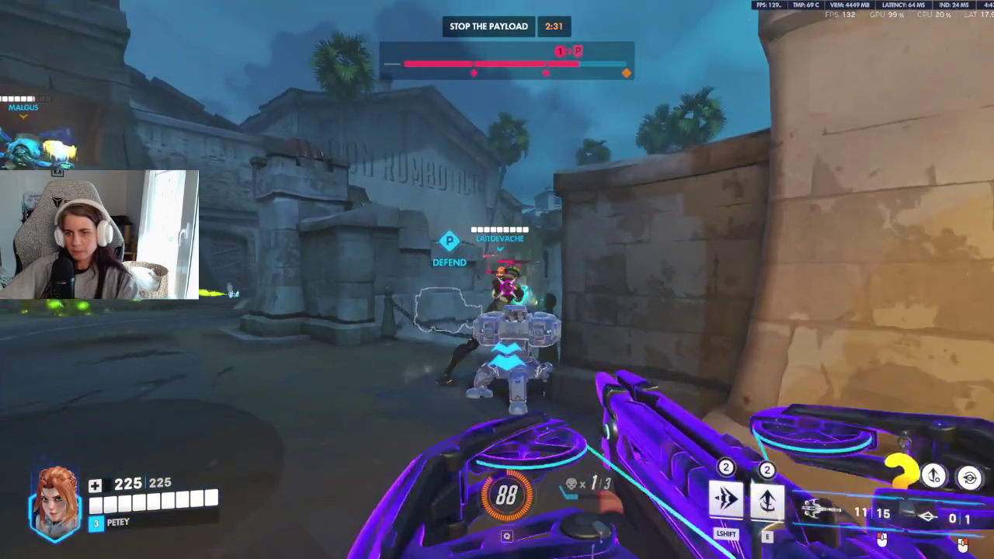
key(r)
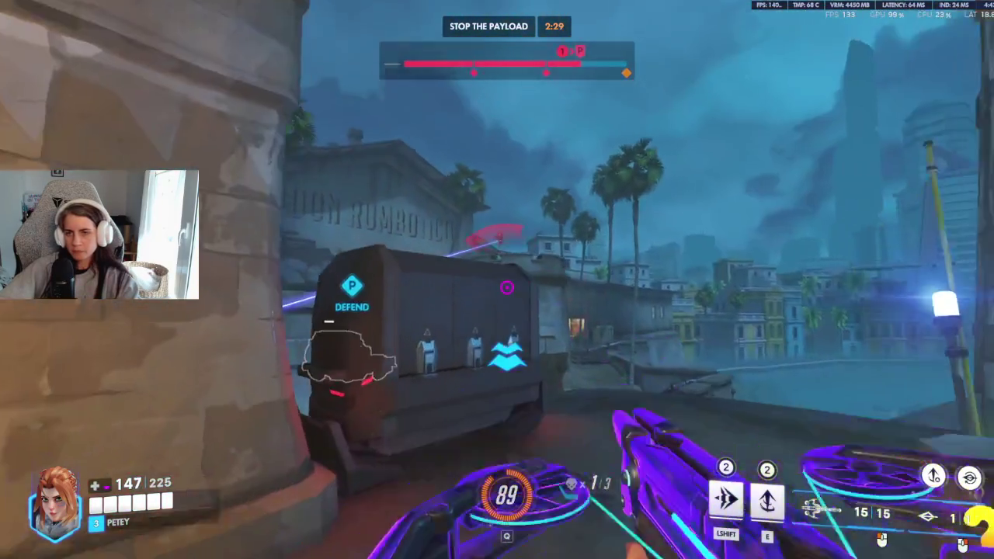
Step: Keep firing along the payload street, rise above the area, and shoot until the ultimate is fully charged
click(506, 287)
click(507, 287)
click(507, 287)
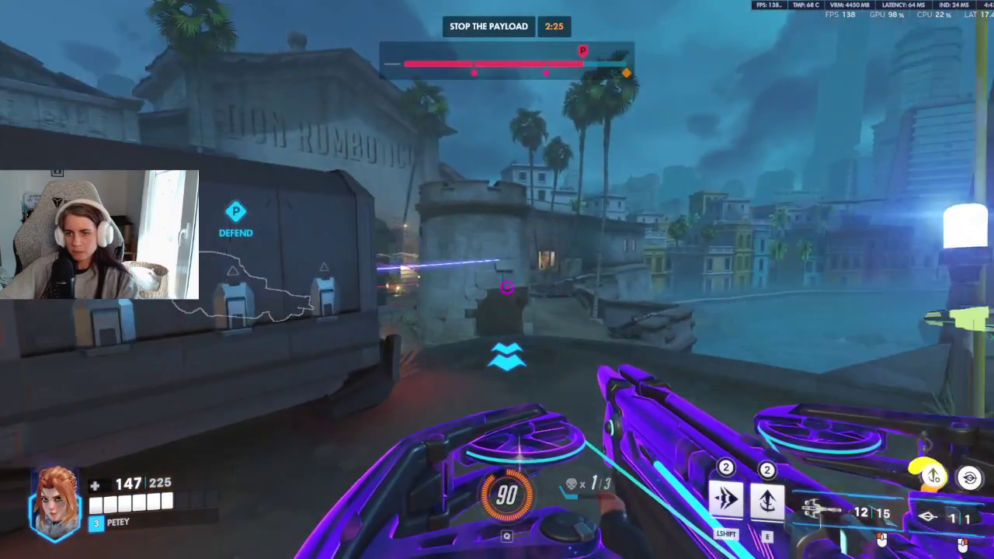
key(r)
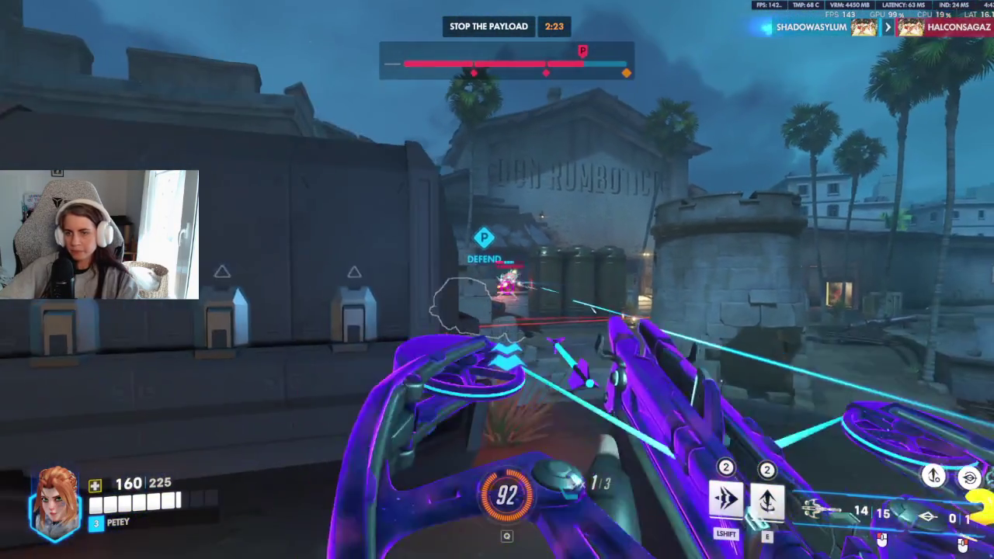
click(506, 287)
key(e)
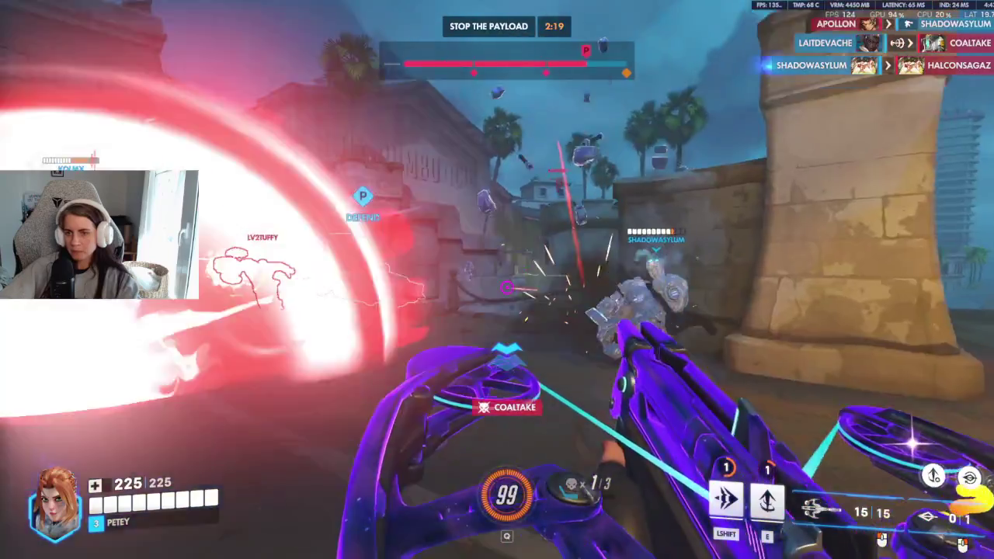
click(507, 287)
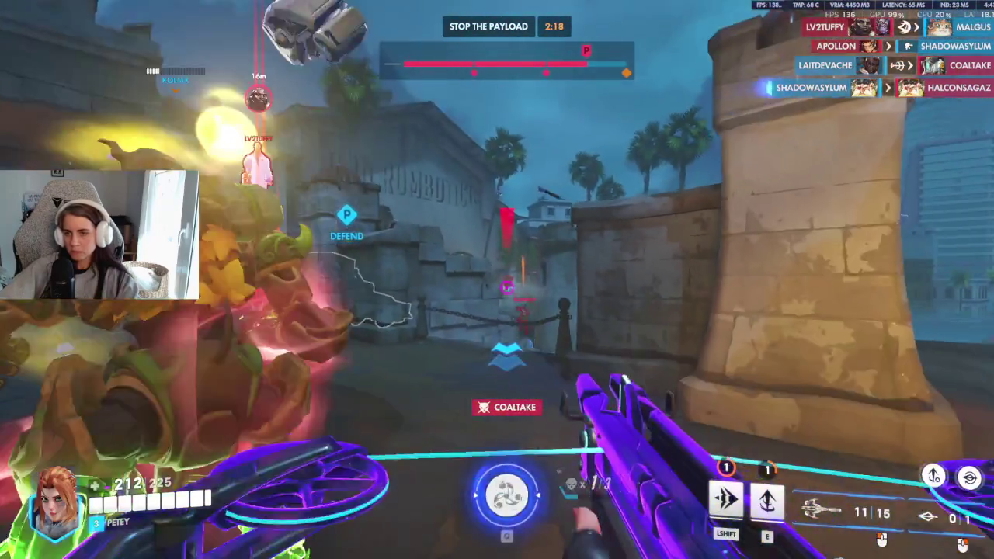
click(506, 288)
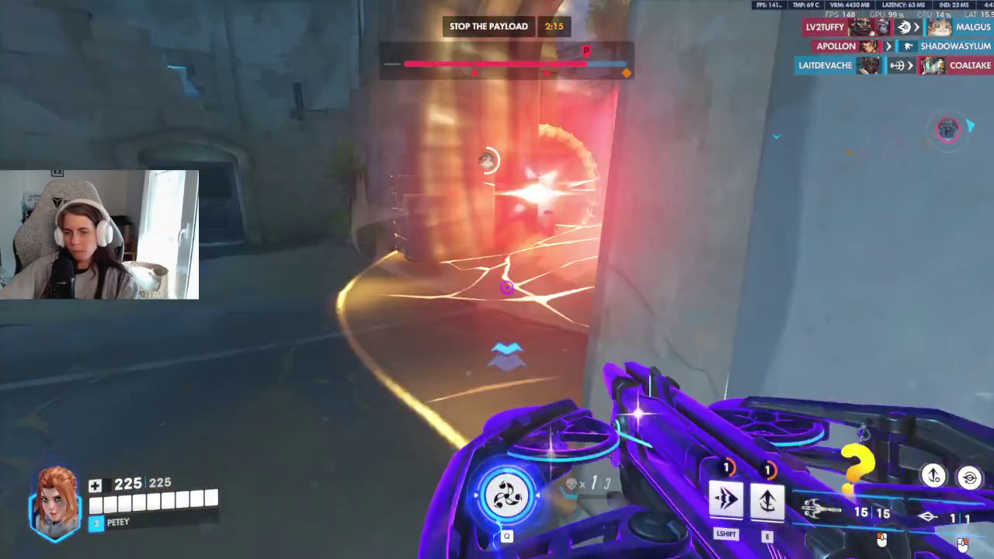
Step: Activate the ultimate, reposition with ability charges, and fire at the enemies escorting the payload
key(q)
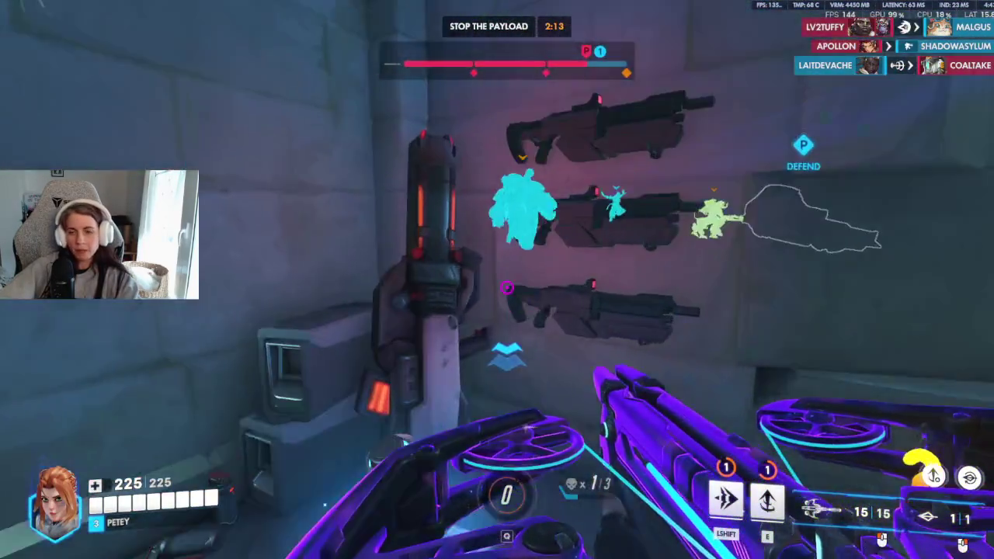
key(shift)
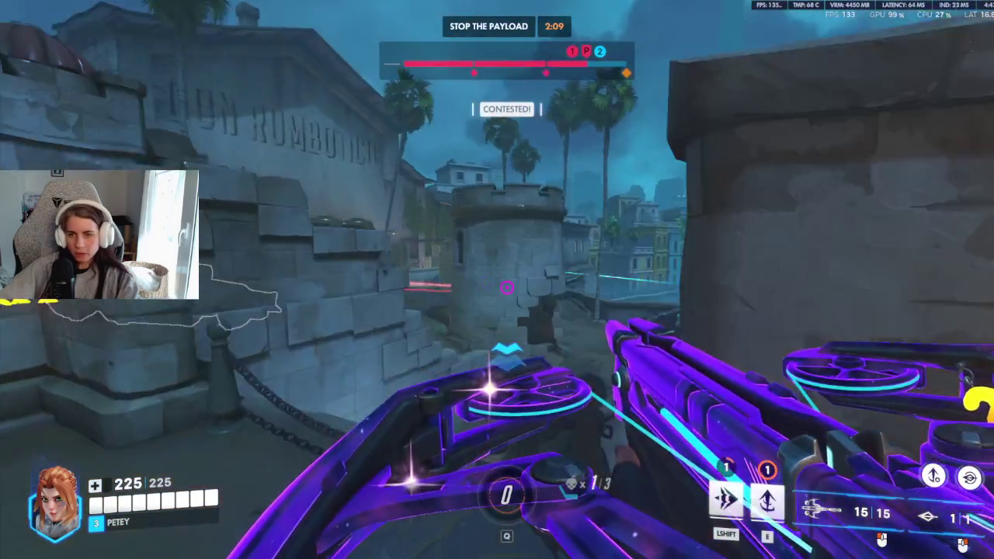
key(shift)
click(506, 288)
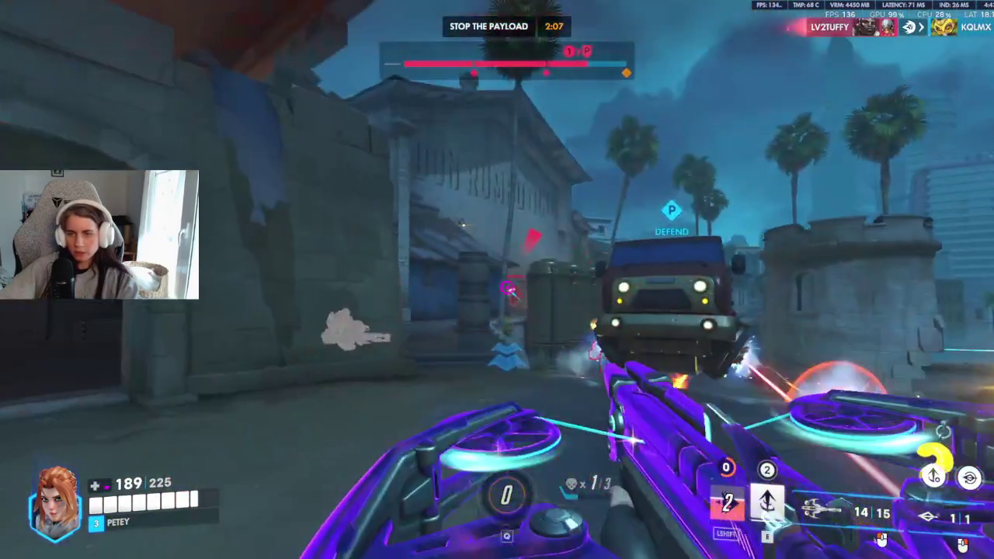
click(506, 288)
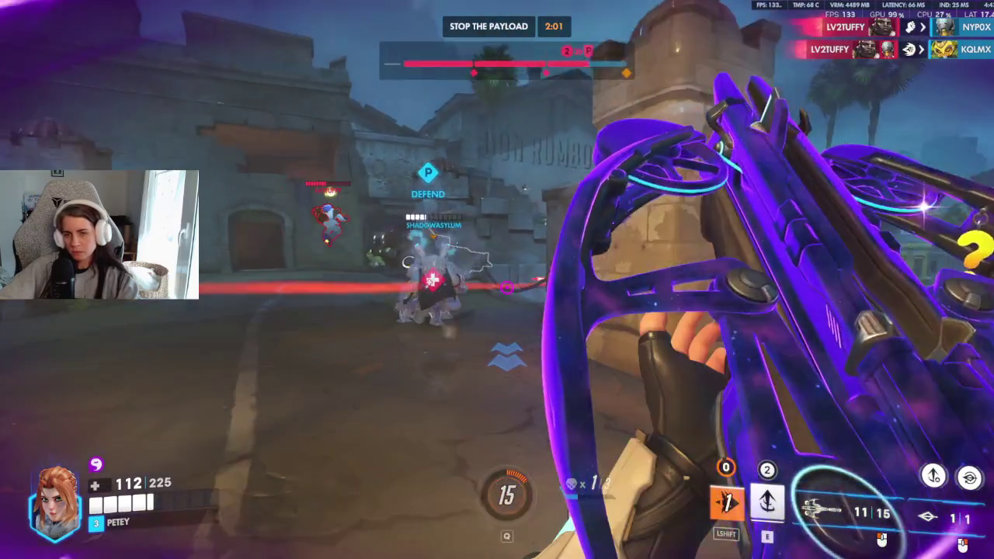
key(shift)
Step: Shoot through the archway for a kill, fire a charged bolt there, then retreat behind a wall
click(507, 288)
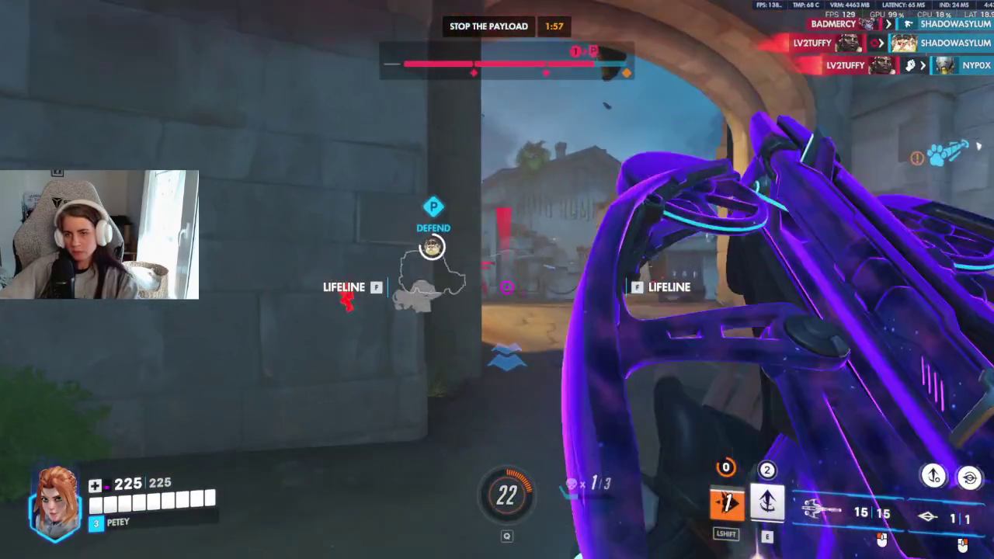
click(507, 288)
click(507, 288)
click(506, 288)
key(r)
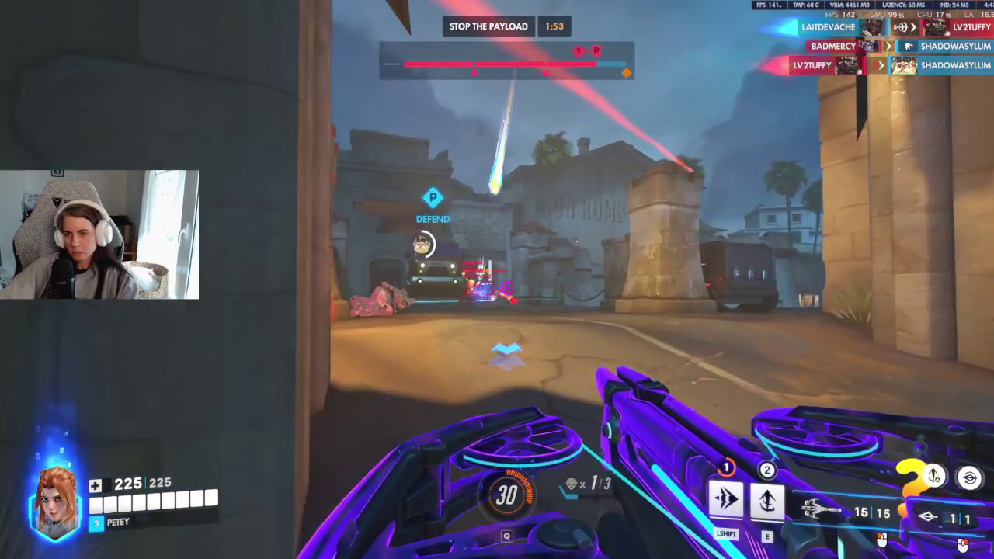
click(507, 289)
click(506, 288)
click(507, 288)
right_click(506, 288)
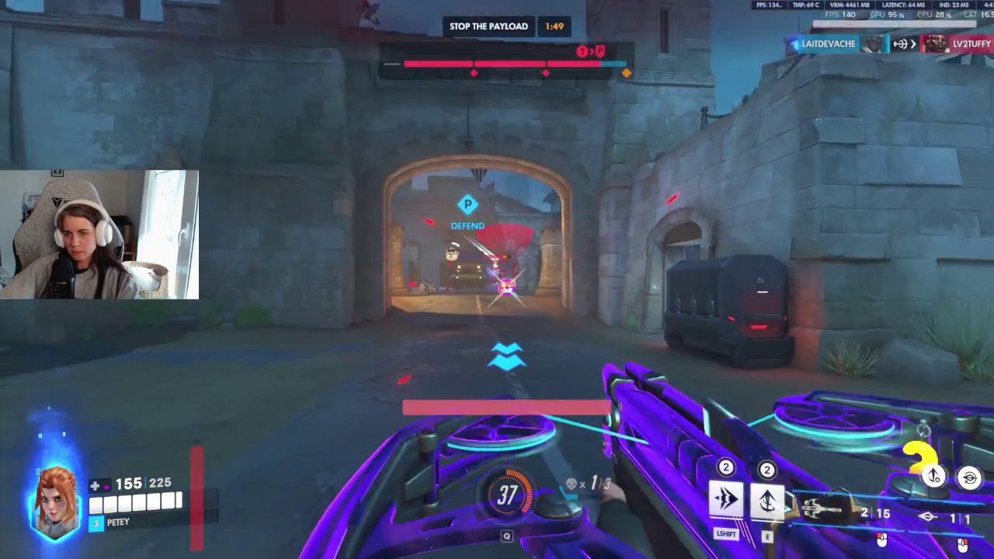
key(shift)
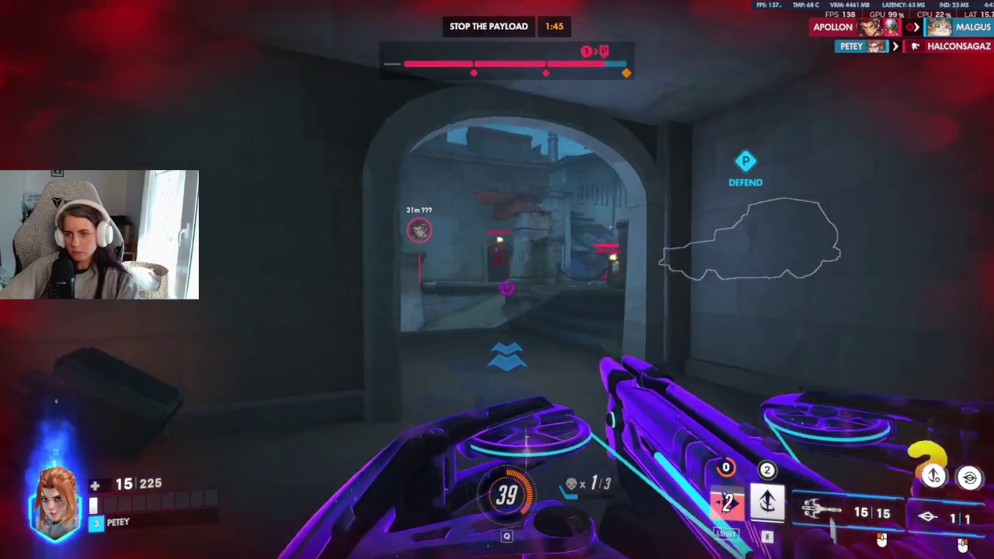
Step: Reload, fire at enemies pushing the payload until eliminated, then view the scoreboard
key(r)
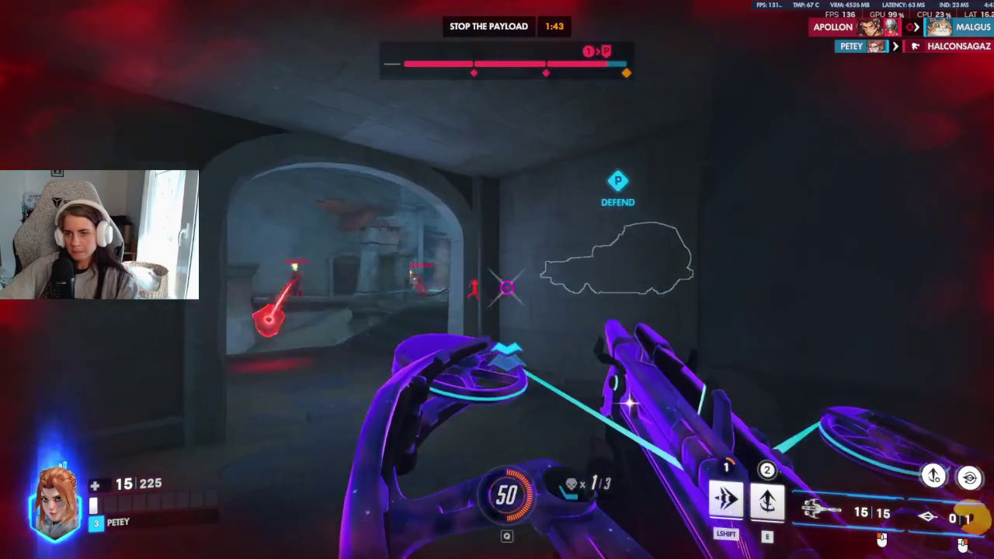
key(shift)
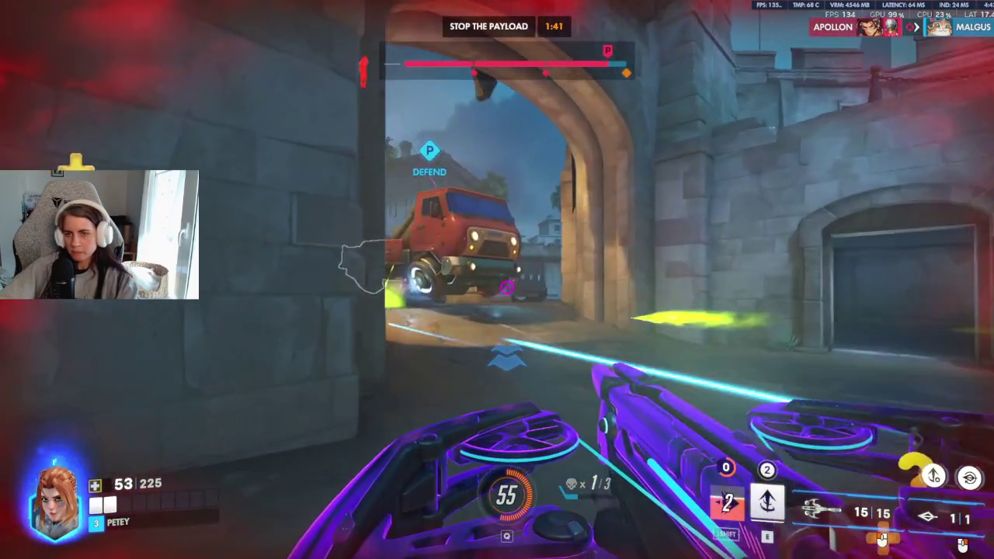
click(498, 279)
click(497, 280)
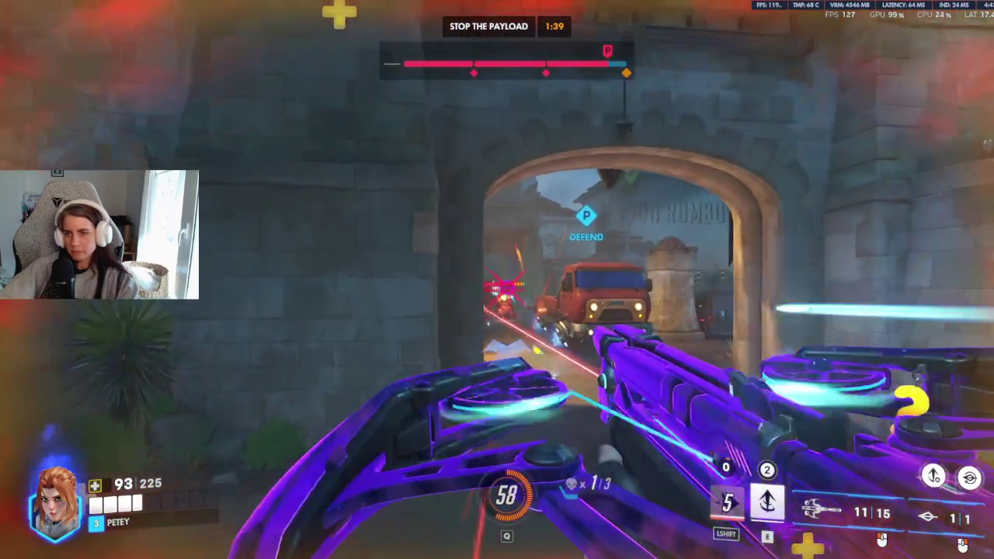
click(497, 280)
click(497, 280)
key(Tab)
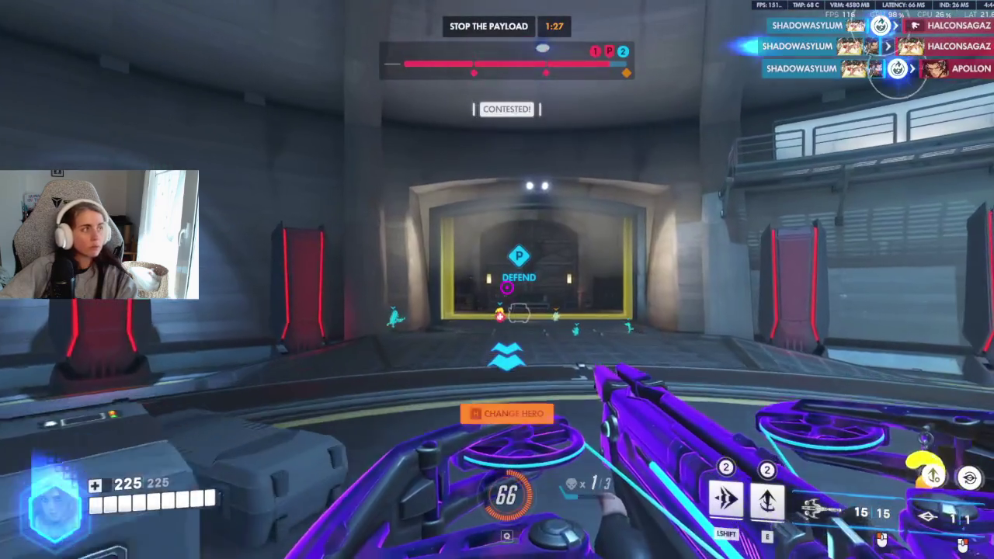
Step: Dash out of spawn through the corridor and fire at enemies on the street near the gate
key(shift)
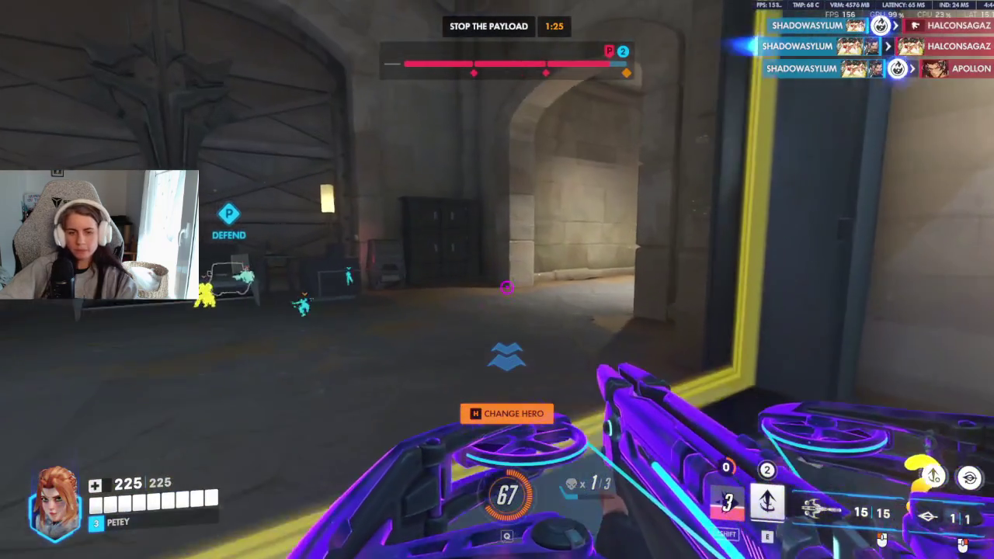
key(w)
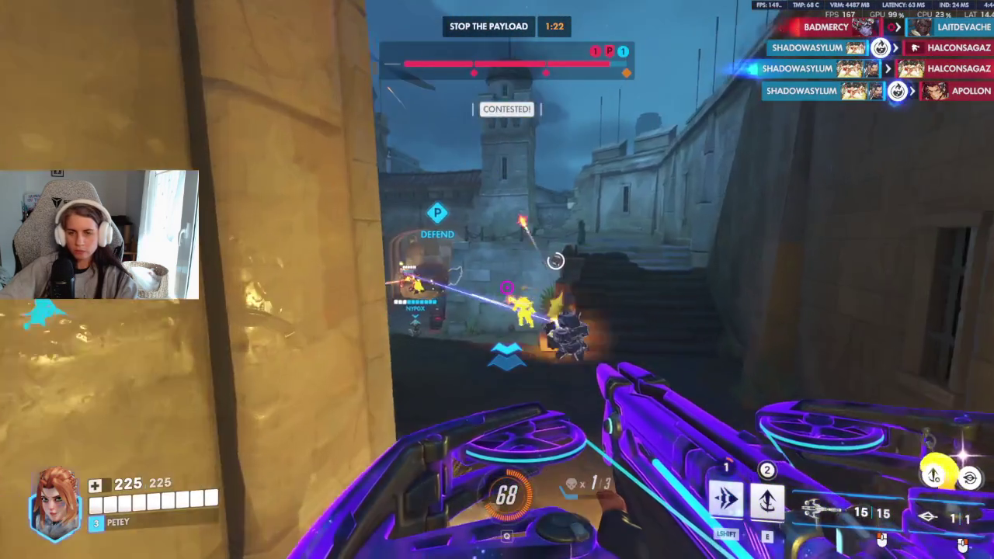
click(497, 280)
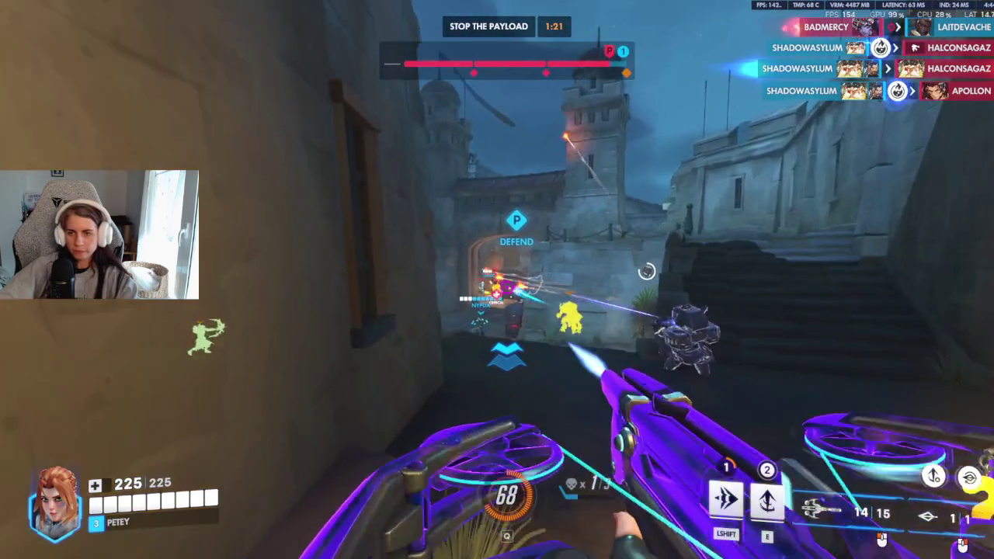
click(497, 280)
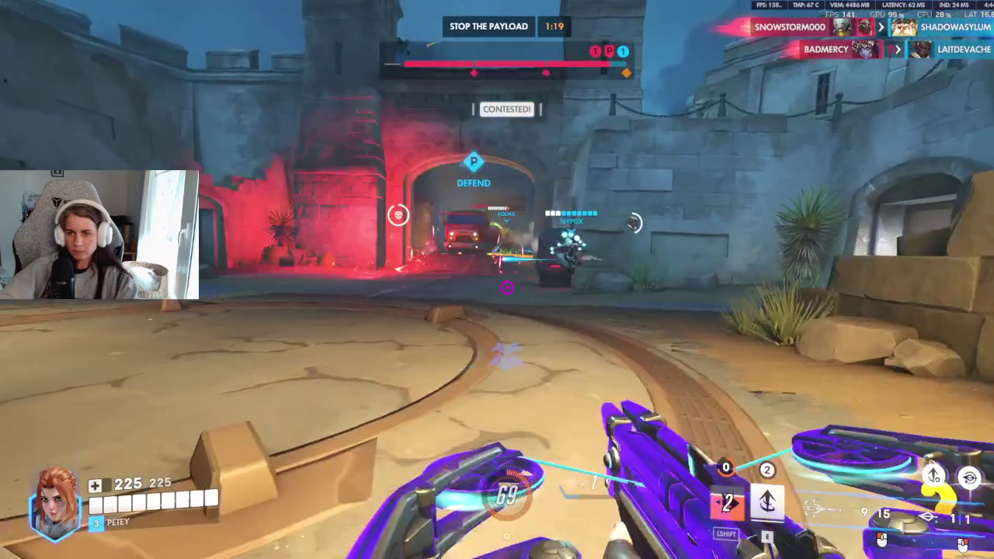
Step: Keep firing at the gate and payload enemies, reload the crossbow, and shoot the street enemy
click(497, 280)
click(497, 280)
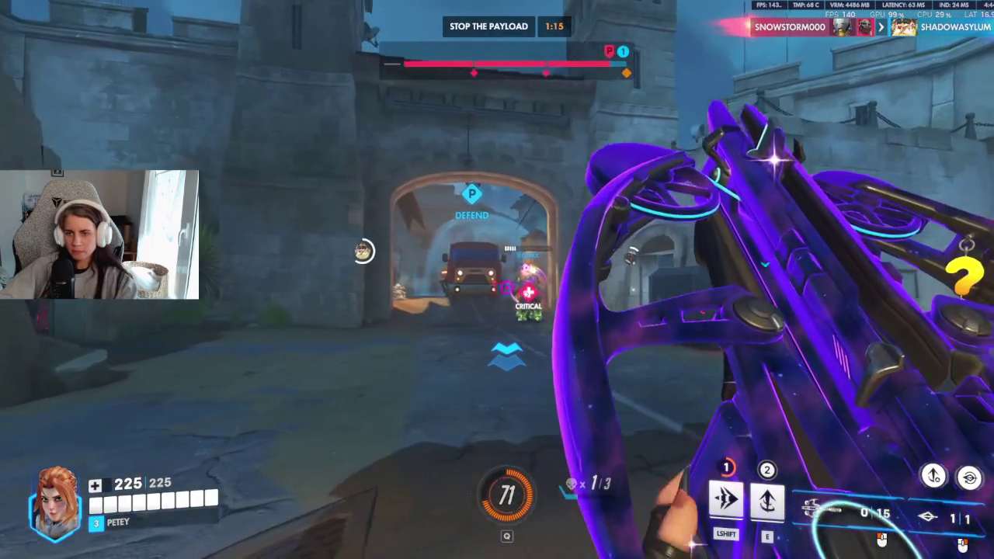
click(497, 279)
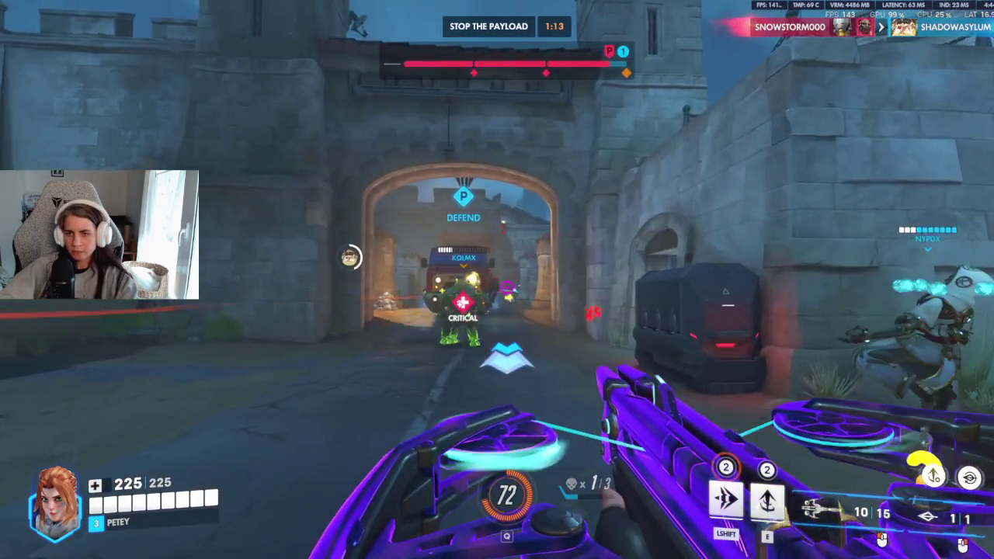
key(r)
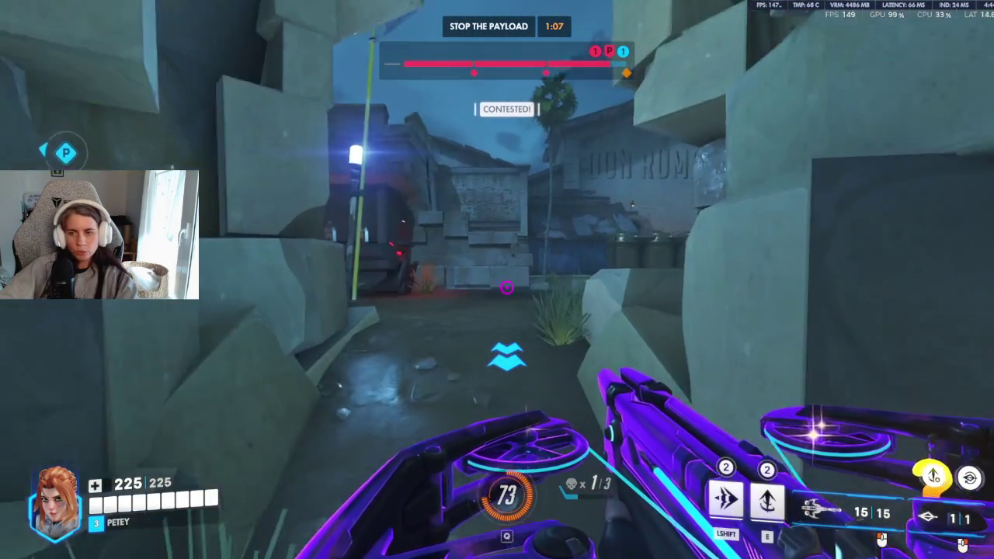
click(506, 287)
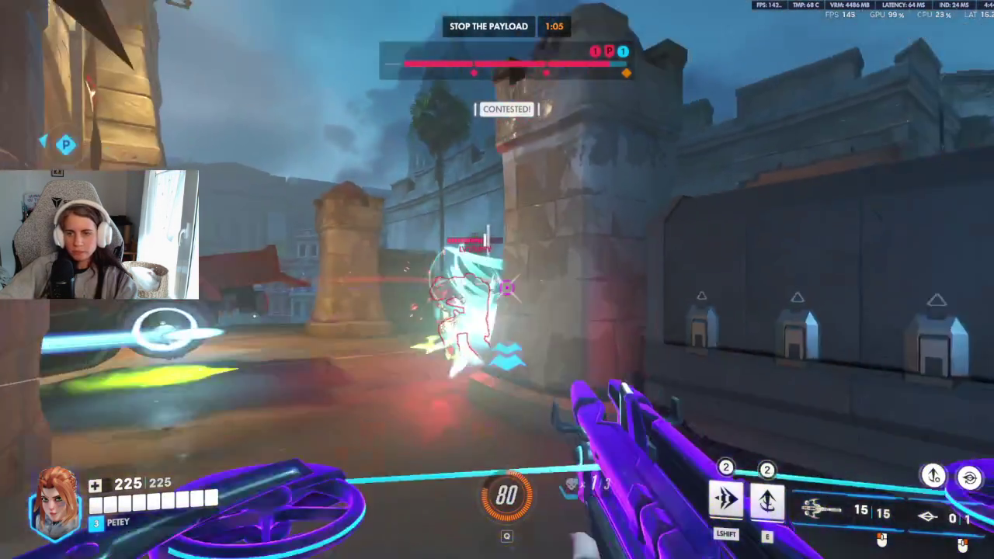